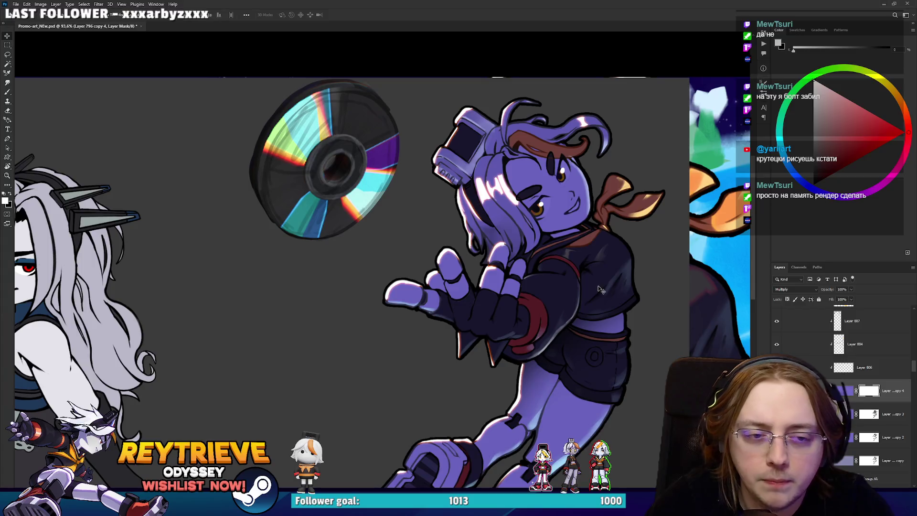
Paint white mask highlights across the outstretched fingers and thumb, redoing the first stroke.
{"action": "mouse_move", "coordinate": [448, 271]}
{"action": "left_mouse_down"}
{"action": "mouse_move", "coordinate": [458, 297]}
{"action": "mouse_move", "coordinate": [416, 258]}
{"action": "mouse_move", "coordinate": [401, 296]}
{"action": "mouse_move", "coordinate": [450, 300]}
{"action": "mouse_move", "coordinate": [453, 284]}
{"action": "mouse_move", "coordinate": [465, 315]}
{"action": "mouse_move", "coordinate": [485, 305]}
{"action": "mouse_move", "coordinate": [499, 249]}
{"action": "left_mouse_up"}
{"action": "key", "text": "ctrl+z"}
{"action": "left_click_drag", "start_coordinate": [499, 287], "coordinate": [512, 266]}
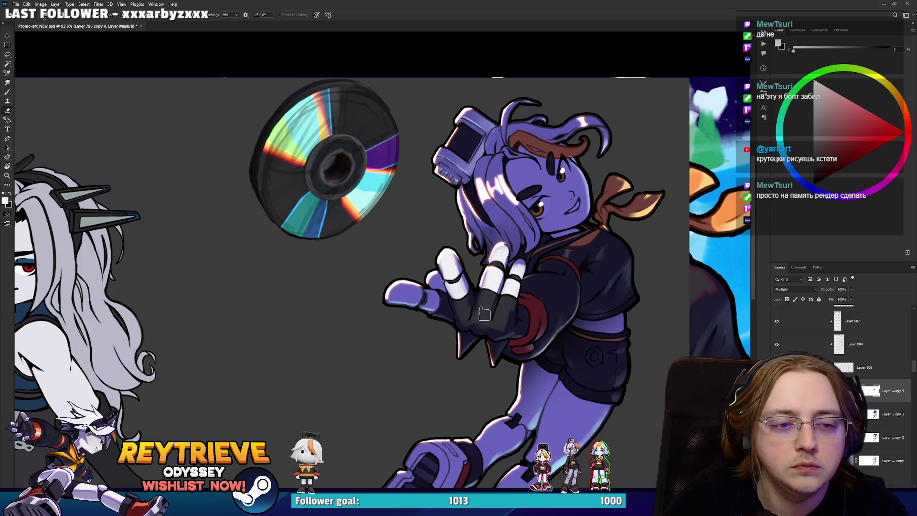
{"action": "mouse_move", "coordinate": [423, 294]}
{"action": "left_mouse_down"}
{"action": "mouse_move", "coordinate": [387, 287]}
{"action": "mouse_move", "coordinate": [425, 300]}
{"action": "mouse_move", "coordinate": [409, 277]}
{"action": "left_mouse_up"}
{"action": "key", "text": "x"}
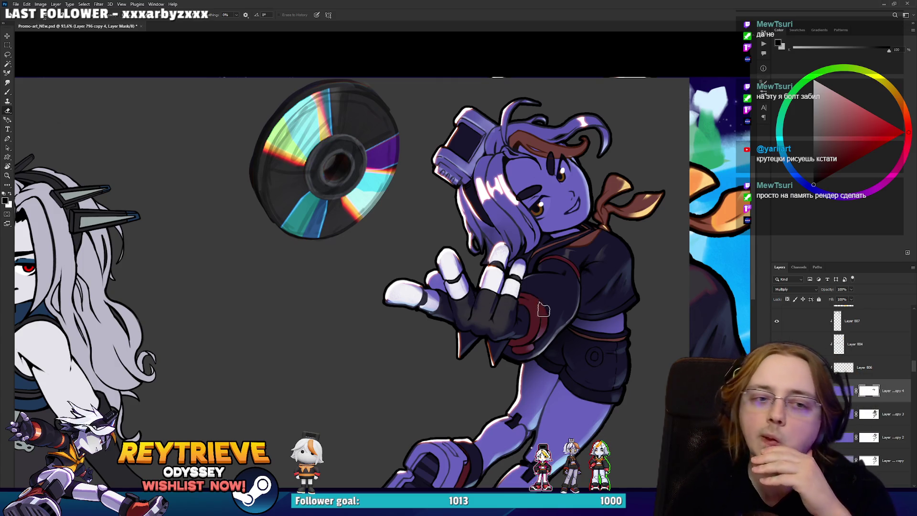
Whiten the face and cheek around the eye, then rework the mouth highlight with a ~40 px brush.
{"action": "key", "text": "x"}
{"action": "key", "text": "bracketright"}
{"action": "key", "text": "bracketright"}
{"action": "left_click_drag", "start_coordinate": [524, 173], "coordinate": [579, 181]}
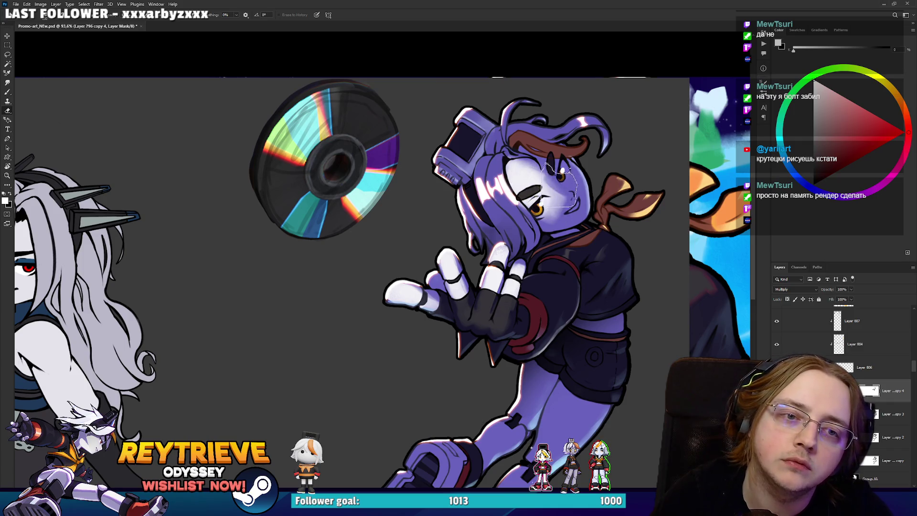
{"action": "key", "text": "x"}
{"action": "key", "text": "bracketleft"}
{"action": "key", "text": "bracketleft"}
{"action": "key", "text": "bracketleft"}
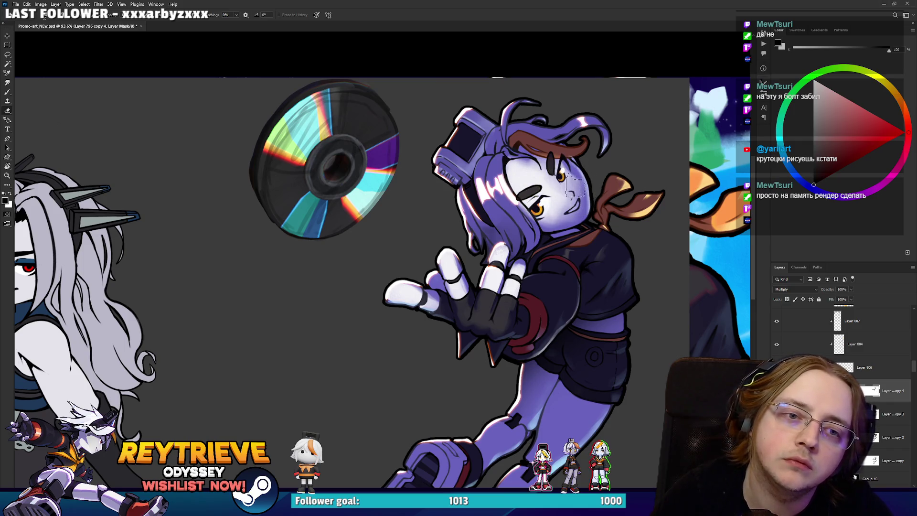
{"action": "key", "text": "x"}
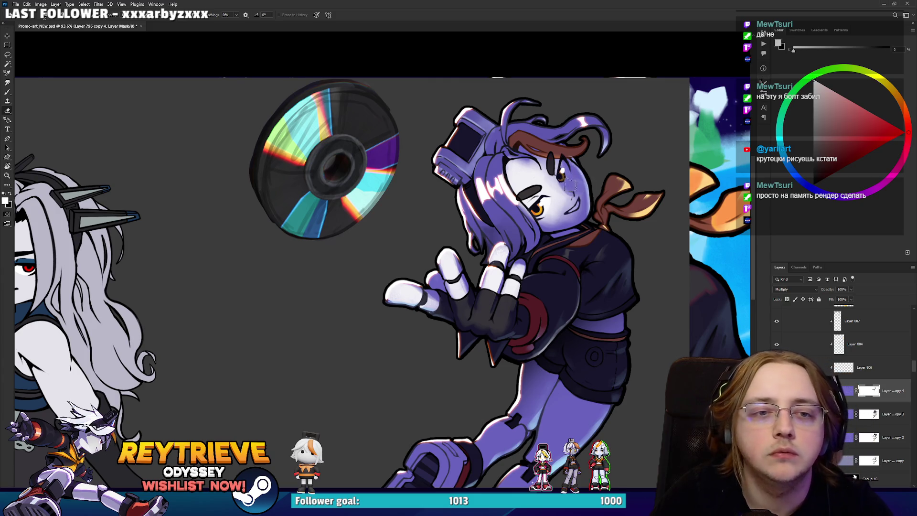
{"action": "key", "text": "x"}
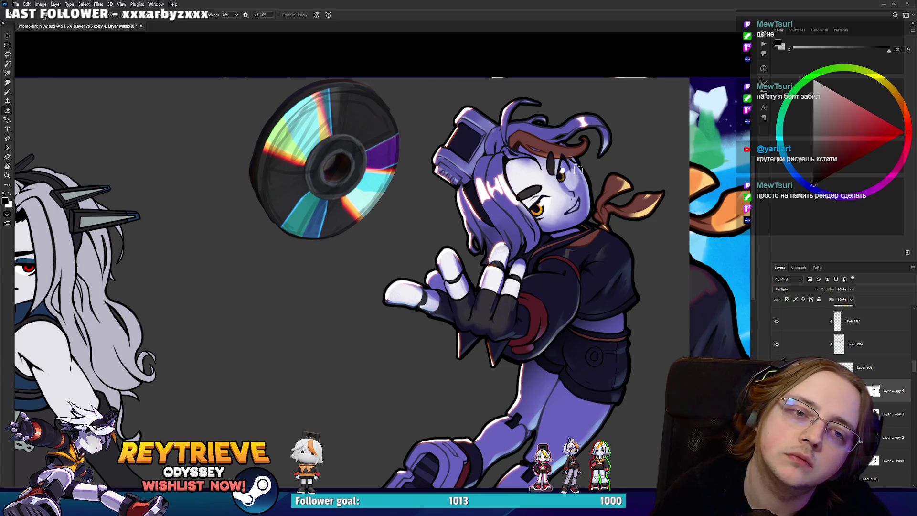
{"action": "left_click_drag", "start_coordinate": [556, 210], "coordinate": [564, 215]}
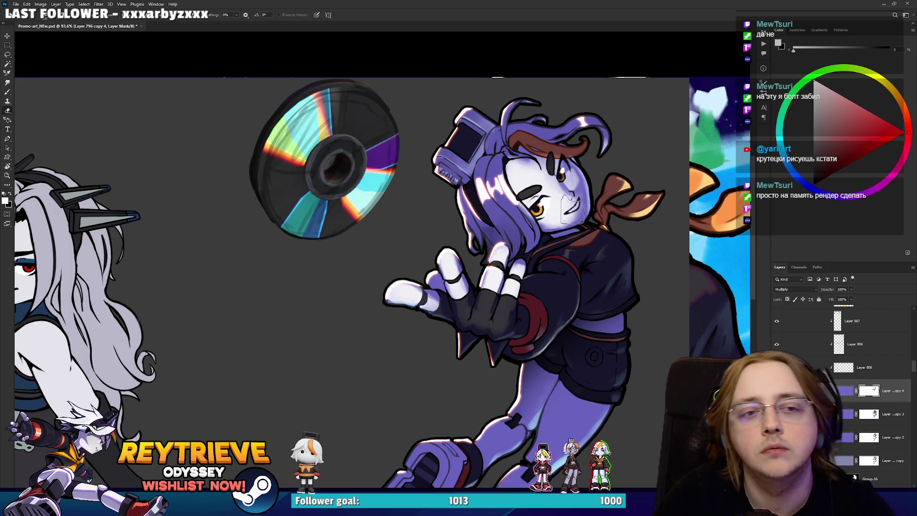
Brighten the hair beside the face with white mask paint.
{"action": "key", "text": "x"}
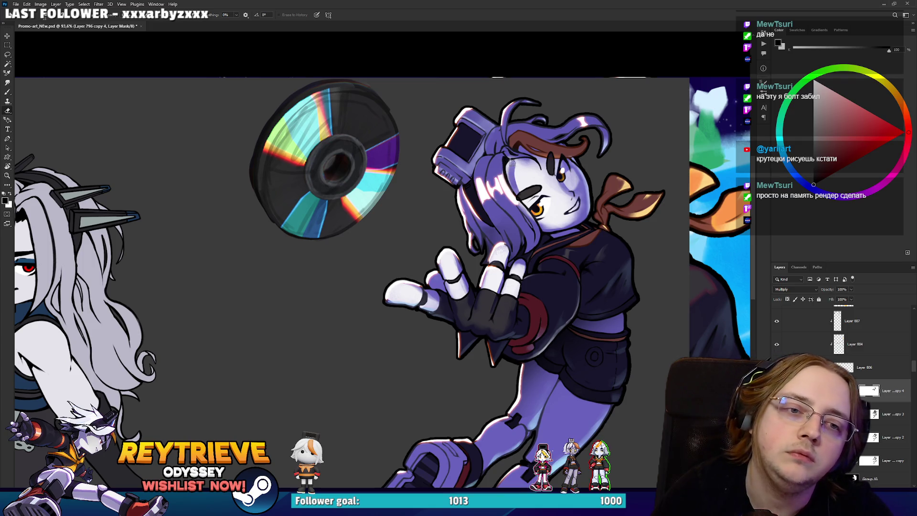
{"action": "key", "text": "x"}
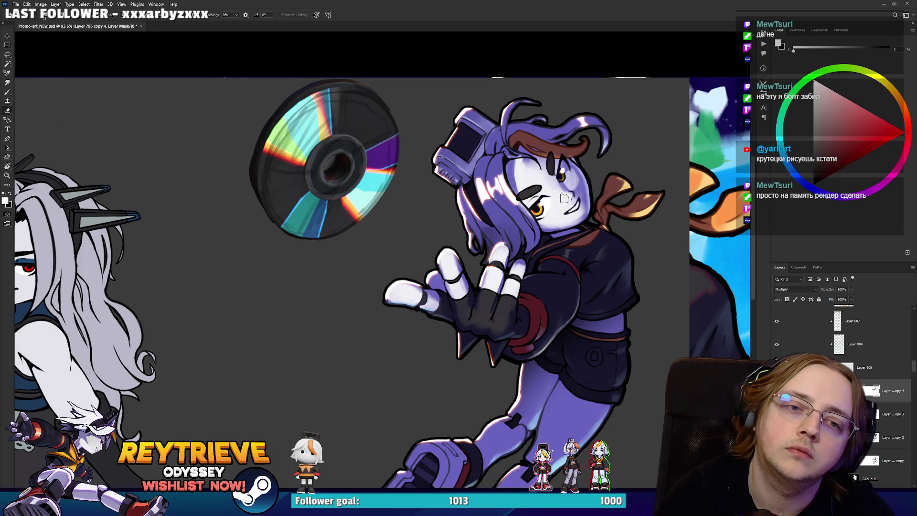
{"action": "key", "text": "x"}
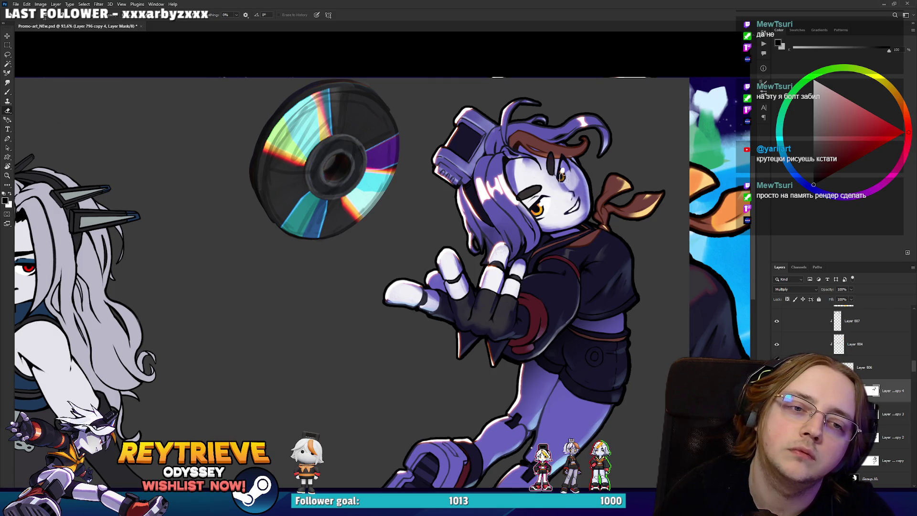
{"action": "key", "text": "x"}
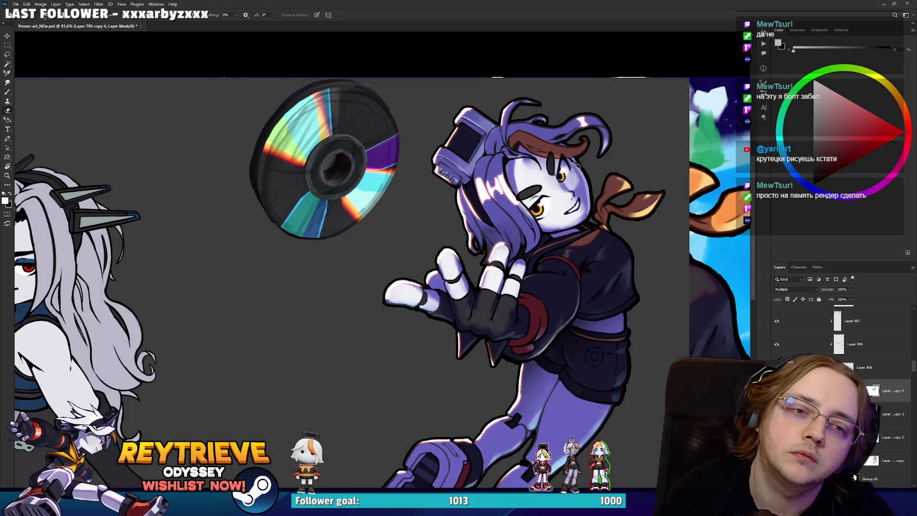
{"action": "key", "text": "x"}
{"action": "key", "text": "x"}
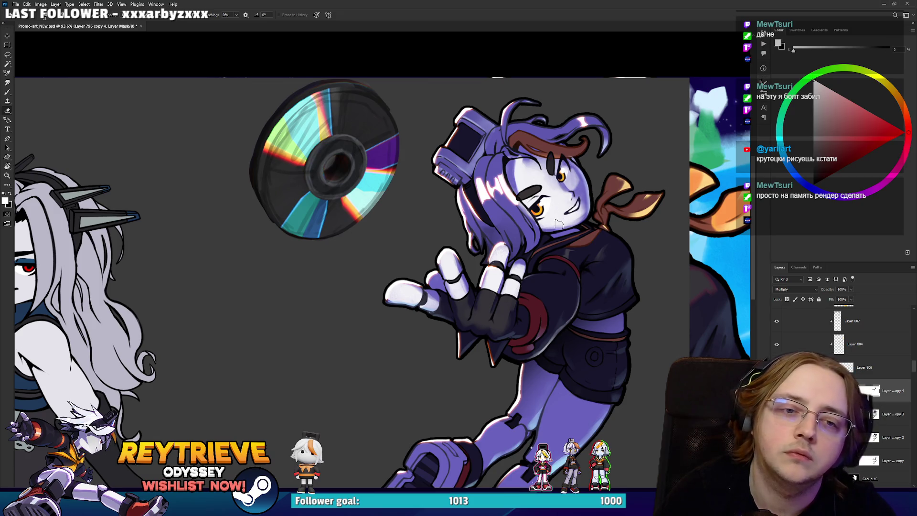
{"action": "key", "text": "x"}
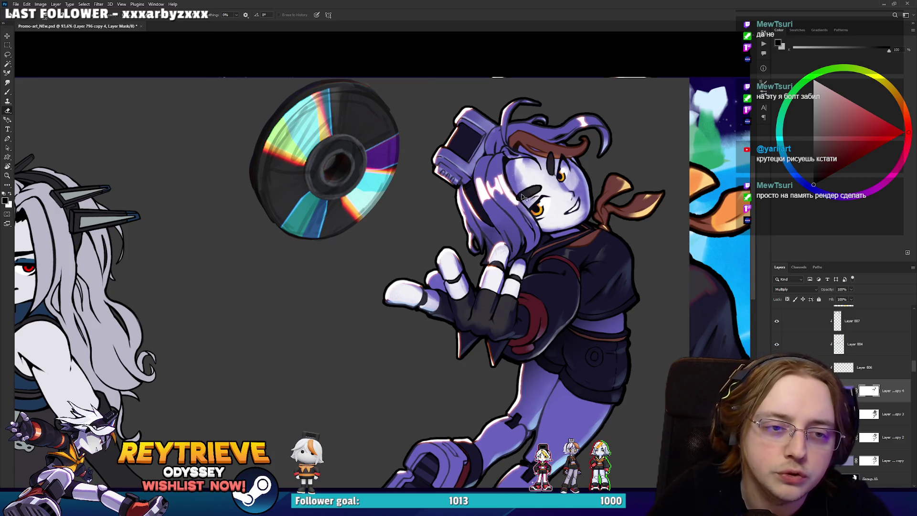
{"action": "key", "text": "x"}
{"action": "left_click_drag", "start_coordinate": [492, 191], "coordinate": [514, 222]}
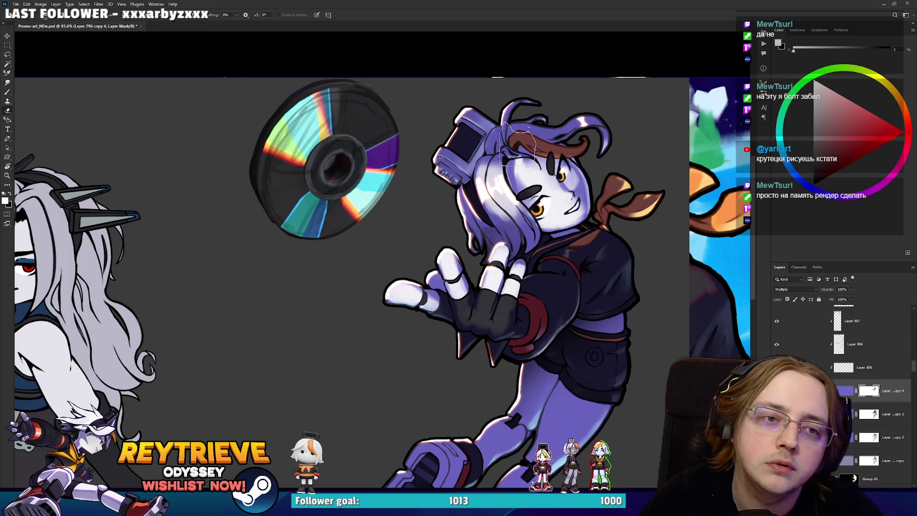
Trim the highlight back by the orange hair strand in black, and brighten the headphone in white.
{"action": "left_click_drag", "start_coordinate": [530, 141], "coordinate": [557, 136]}
{"action": "key", "text": "x"}
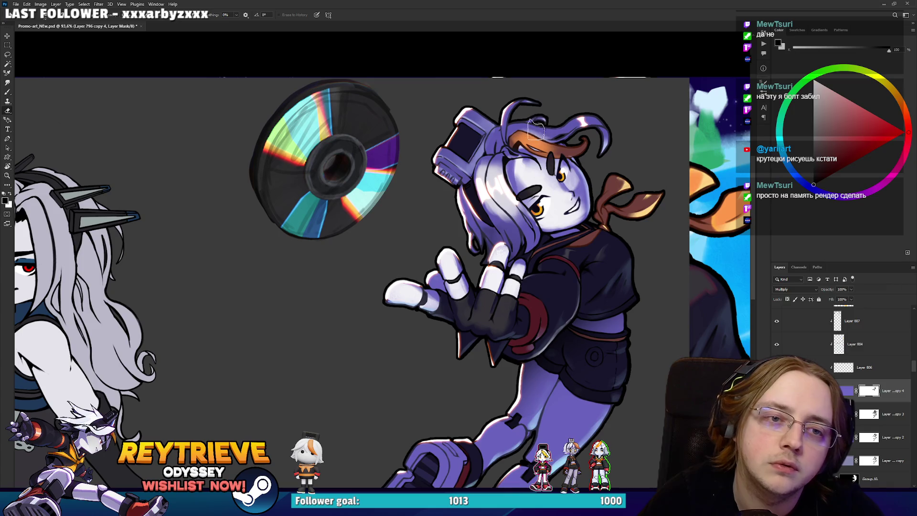
{"action": "left_click_drag", "start_coordinate": [593, 119], "coordinate": [583, 132]}
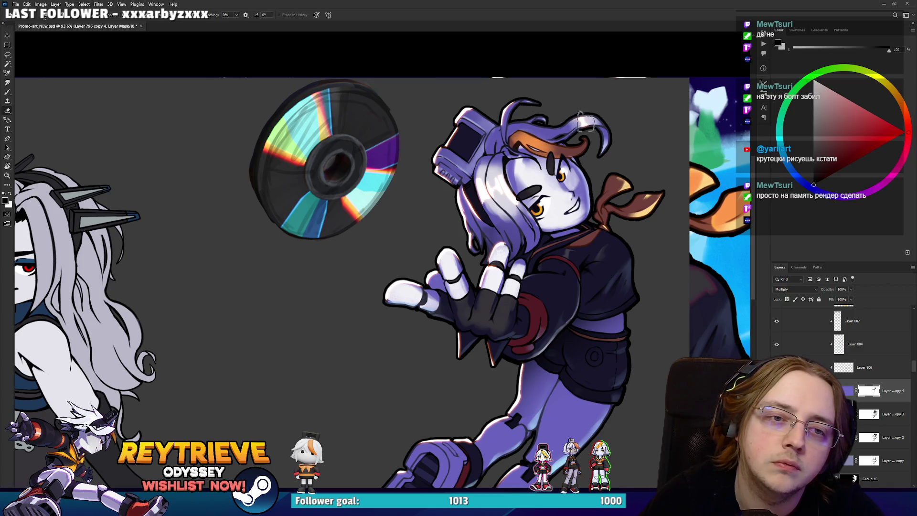
{"action": "key", "text": "x"}
{"action": "mouse_move", "coordinate": [444, 172]}
{"action": "left_mouse_down"}
{"action": "mouse_move", "coordinate": [439, 150]}
{"action": "mouse_move", "coordinate": [497, 201]}
{"action": "mouse_move", "coordinate": [511, 234]}
{"action": "mouse_move", "coordinate": [502, 219]}
{"action": "left_mouse_up"}
Bring the character's legs and boots into view for white mask highlights.
{"action": "key", "text": "x"}
{"action": "scroll", "coordinate": [611, 200], "scroll_direction": "down", "scroll_amount": 4}
{"action": "scroll", "coordinate": [612, 200], "scroll_direction": "down", "scroll_amount": 2}
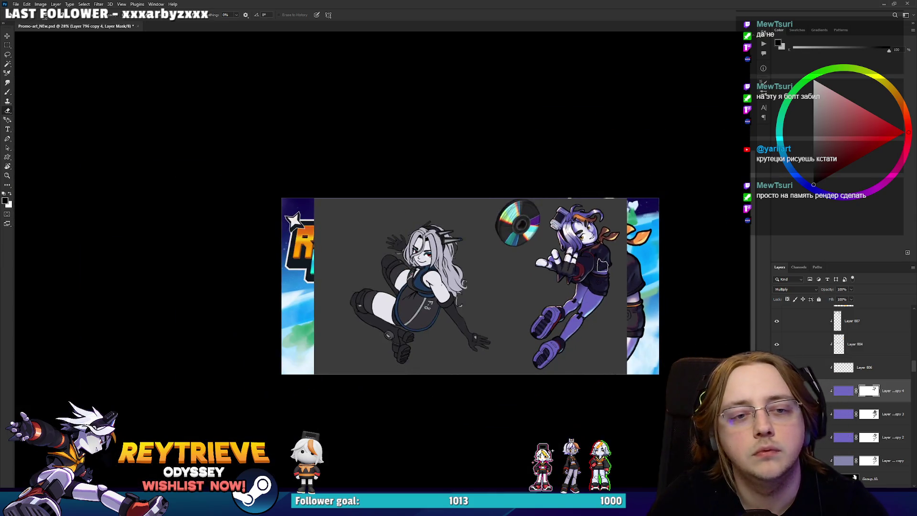
{"action": "scroll", "coordinate": [588, 268], "scroll_direction": "up", "scroll_amount": 5}
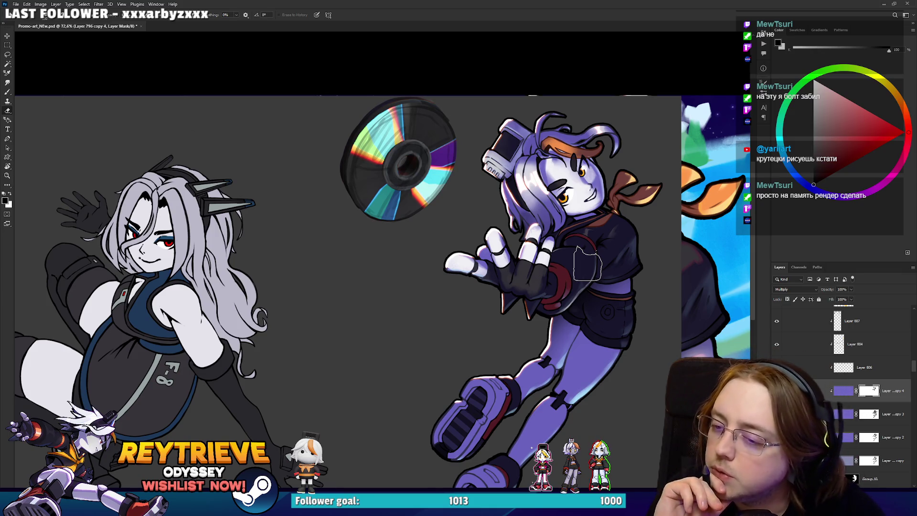
{"action": "key", "text": "x"}
{"action": "left_click_drag", "start_coordinate": [588, 265], "coordinate": [572, 292]}
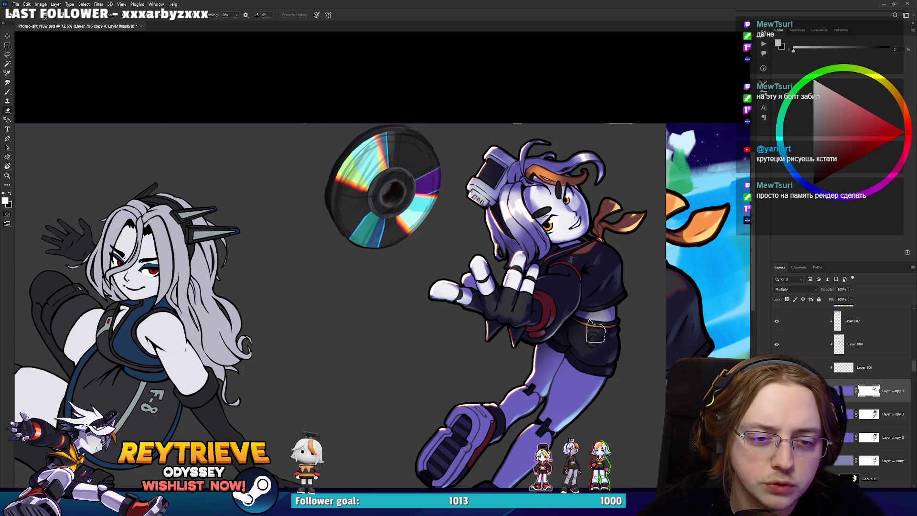
{"action": "left_click_drag", "start_coordinate": [597, 353], "coordinate": [621, 290]}
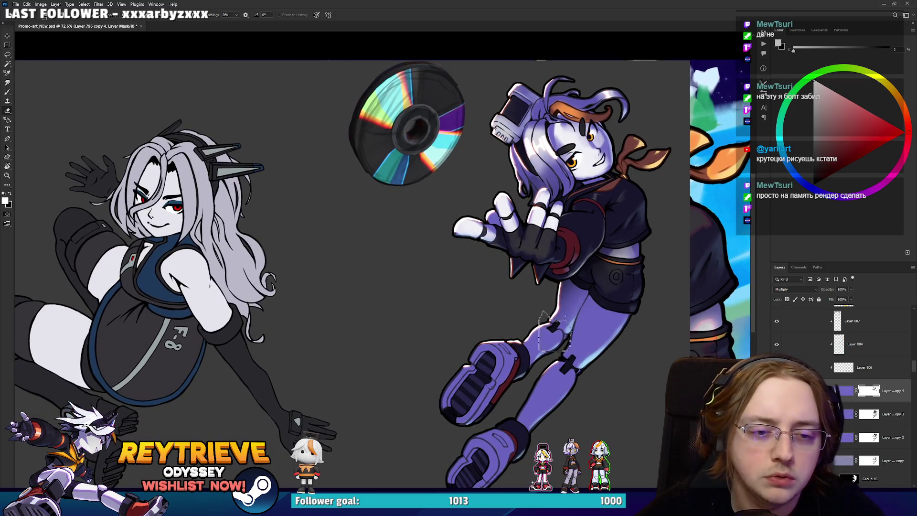
{"action": "mouse_move", "coordinate": [507, 426]}
{"action": "left_mouse_down"}
{"action": "mouse_move", "coordinate": [536, 375]}
{"action": "mouse_move", "coordinate": [632, 281]}
{"action": "mouse_move", "coordinate": [635, 260]}
{"action": "mouse_move", "coordinate": [575, 276]}
{"action": "mouse_move", "coordinate": [598, 241]}
{"action": "left_mouse_up"}
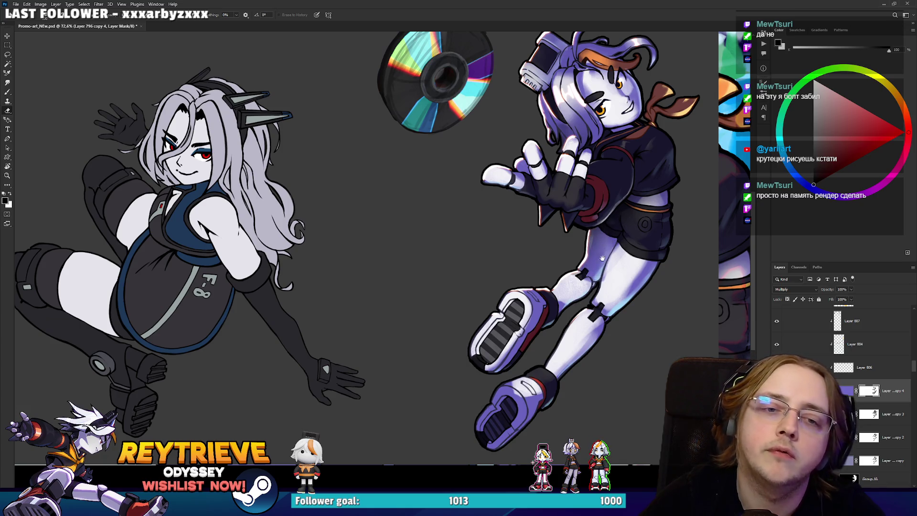
Work up toward the waist and jacket, alternating white and black mask paint.
{"action": "left_click_drag", "start_coordinate": [597, 271], "coordinate": [596, 300]}
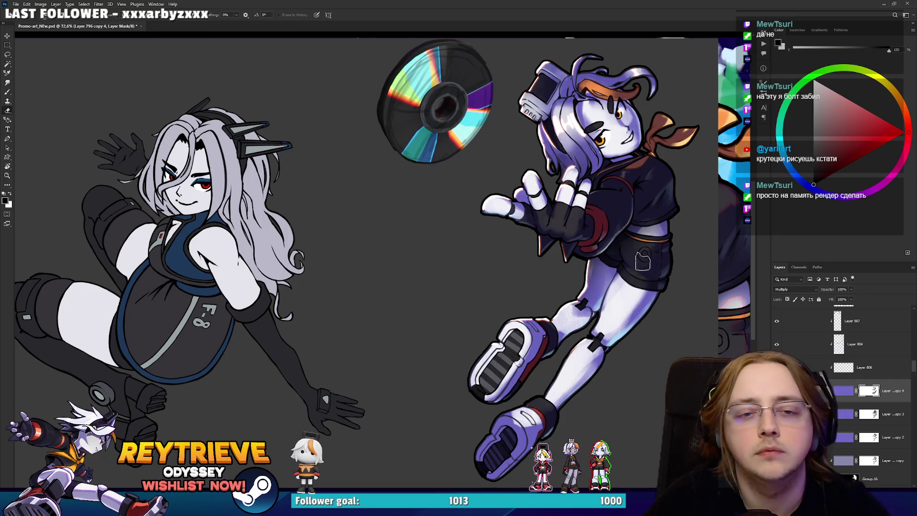
{"action": "key", "text": "x"}
{"action": "left_click_drag", "start_coordinate": [664, 234], "coordinate": [655, 268]}
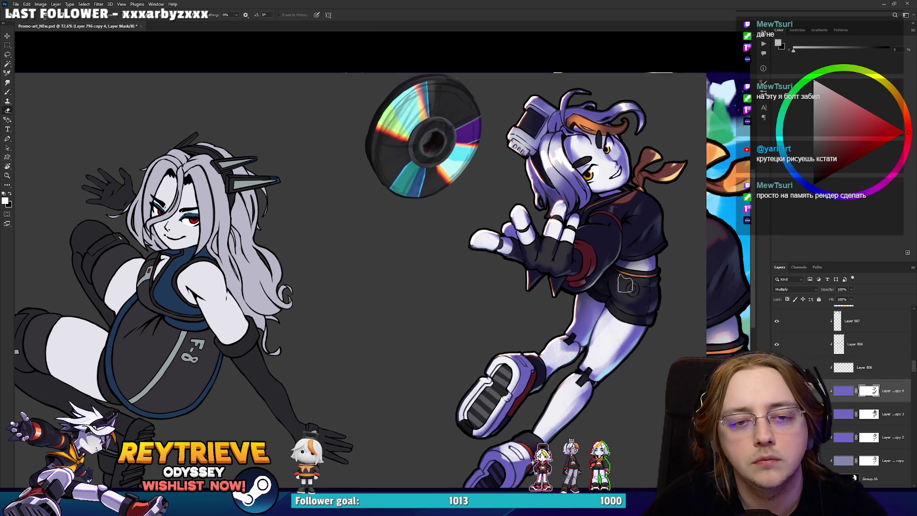
{"action": "key", "text": "x"}
{"action": "left_click_drag", "start_coordinate": [671, 237], "coordinate": [667, 280]}
{"action": "key", "text": "x"}
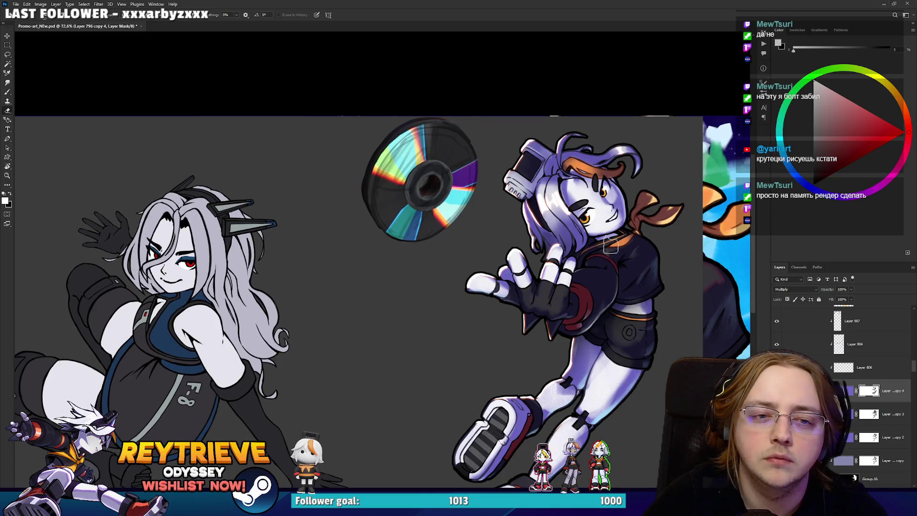
{"action": "key", "text": "x"}
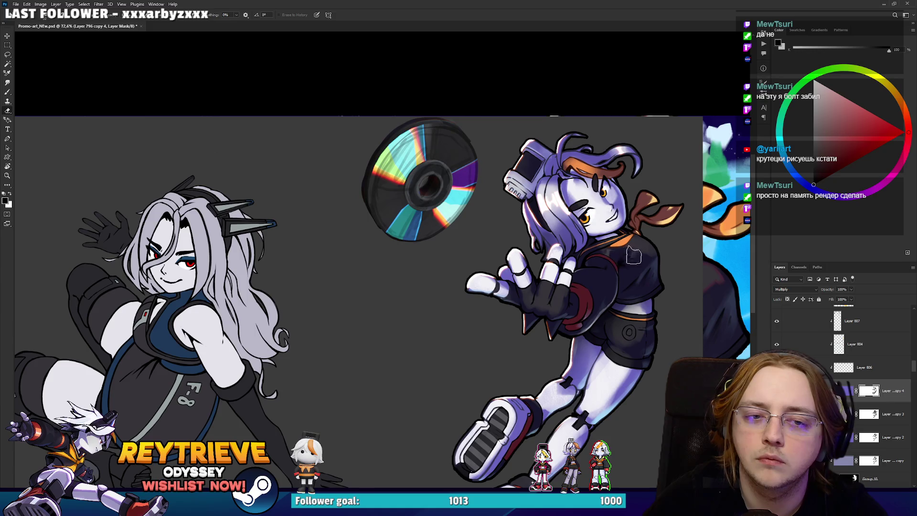
{"action": "scroll", "coordinate": [638, 233], "scroll_direction": "down", "scroll_amount": 3}
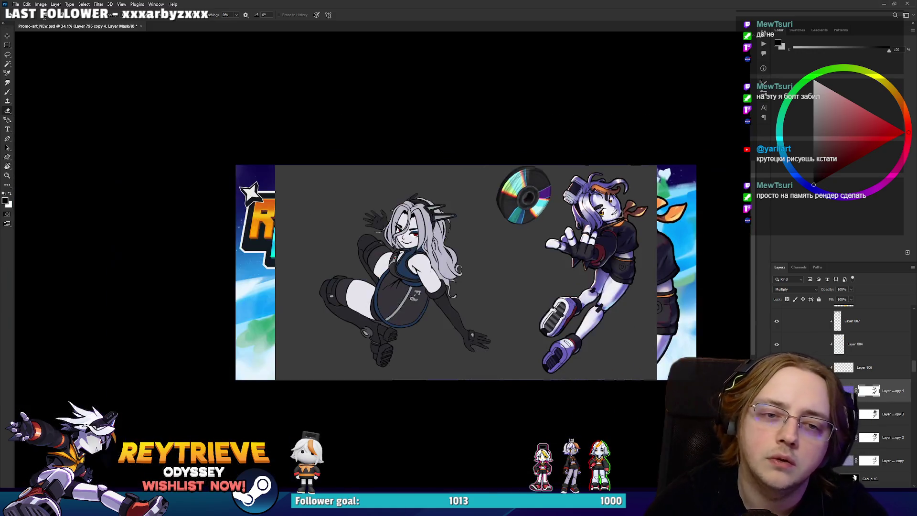
Scroll up the Layers panel to the Rey_High copy 5 group and select it.
{"action": "scroll", "coordinate": [639, 234], "scroll_direction": "down", "scroll_amount": 1}
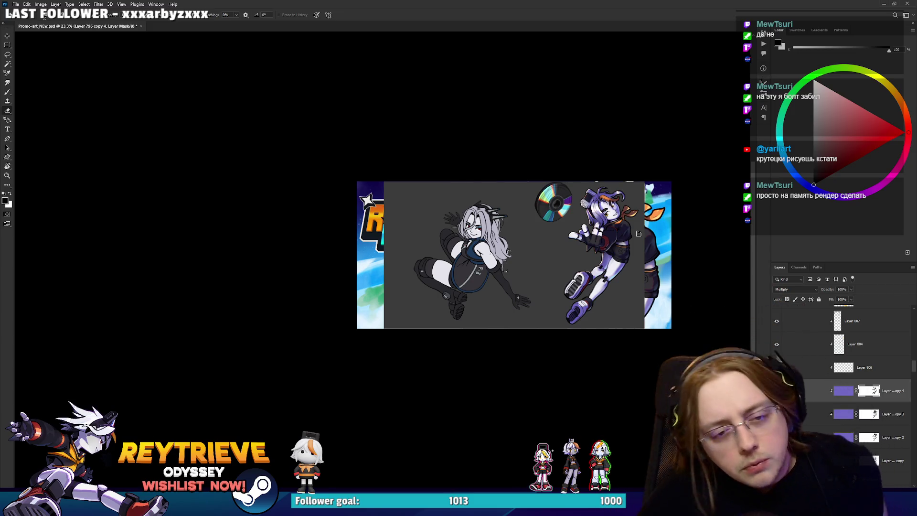
{"action": "scroll", "coordinate": [638, 232], "scroll_direction": "up", "scroll_amount": 2}
{"action": "scroll", "coordinate": [635, 230], "scroll_direction": "up", "scroll_amount": 2}
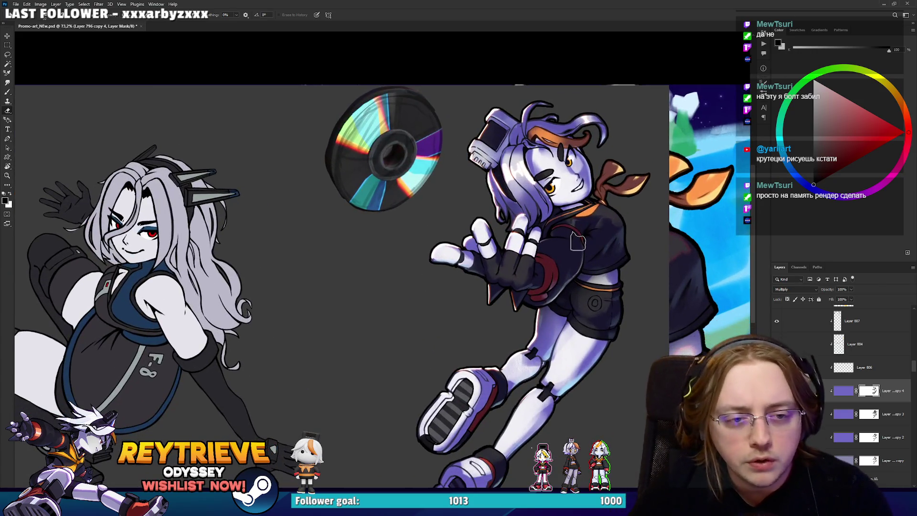
{"action": "scroll", "coordinate": [568, 243], "scroll_direction": "down", "scroll_amount": 2}
{"action": "scroll", "coordinate": [556, 251], "scroll_direction": "down", "scroll_amount": 2}
{"action": "scroll", "coordinate": [564, 249], "scroll_direction": "up", "scroll_amount": 1}
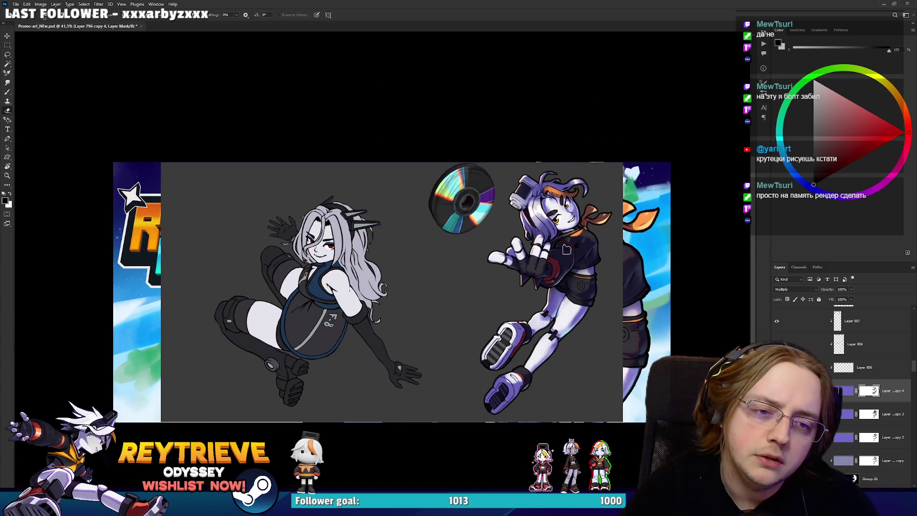
{"action": "scroll", "coordinate": [566, 250], "scroll_direction": "up", "scroll_amount": 1}
{"action": "scroll", "coordinate": [578, 251], "scroll_direction": "up", "scroll_amount": 1}
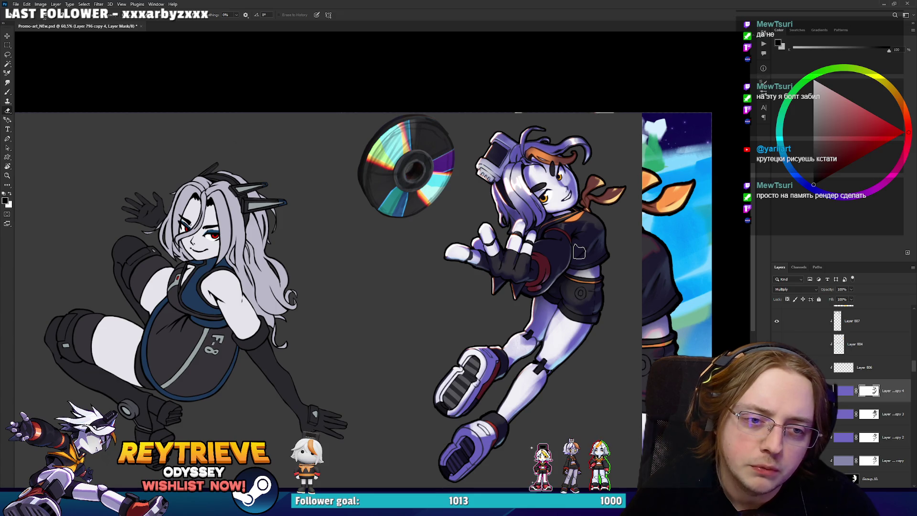
{"action": "scroll", "coordinate": [579, 252], "scroll_direction": "up", "scroll_amount": 1}
{"action": "scroll", "coordinate": [829, 370], "scroll_direction": "up", "scroll_amount": 5}
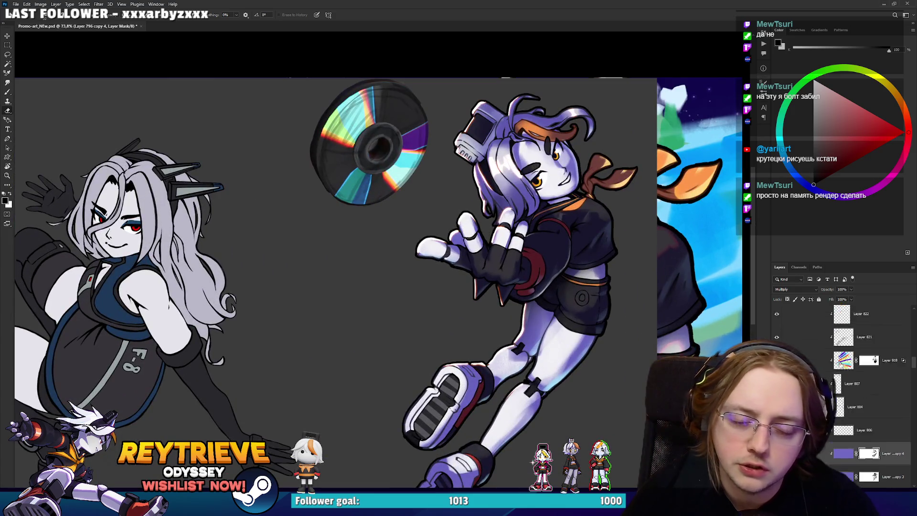
{"action": "scroll", "coordinate": [830, 371], "scroll_direction": "up", "scroll_amount": 3}
{"action": "scroll", "coordinate": [830, 371], "scroll_direction": "up", "scroll_amount": 3}
{"action": "scroll", "coordinate": [829, 371], "scroll_direction": "up", "scroll_amount": 2}
{"action": "scroll", "coordinate": [829, 371], "scroll_direction": "up", "scroll_amount": 2}
{"action": "left_click", "coordinate": [829, 362]}
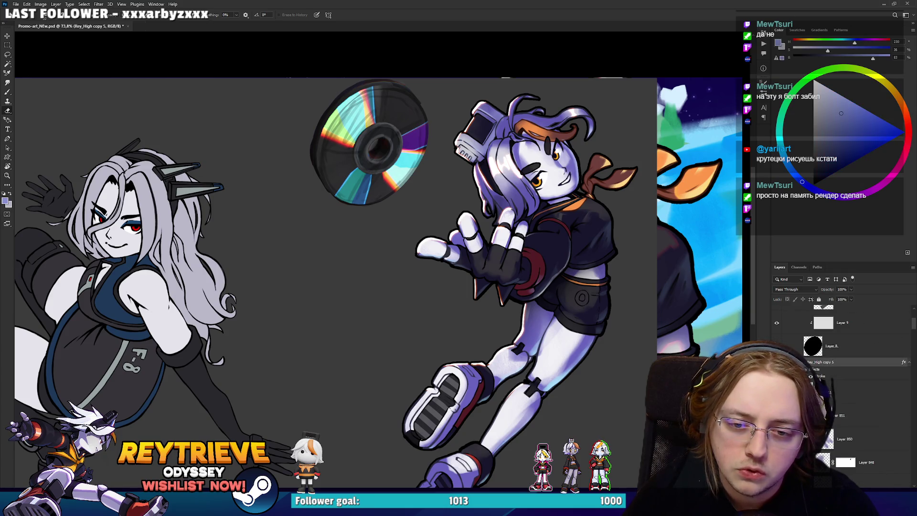
{"action": "scroll", "coordinate": [829, 370], "scroll_direction": "up", "scroll_amount": 1}
{"action": "left_click", "coordinate": [811, 371]}
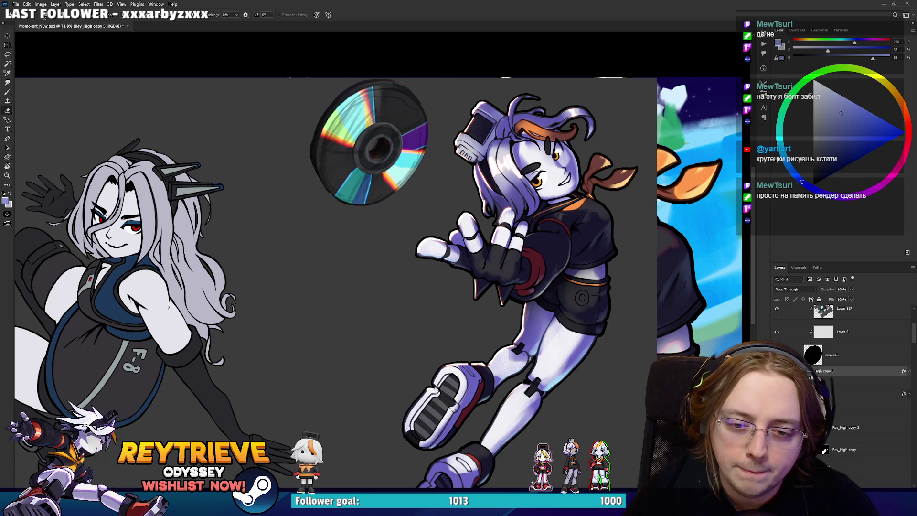
{"action": "scroll", "coordinate": [534, 299], "scroll_direction": "down", "scroll_amount": 1}
{"action": "scroll", "coordinate": [534, 299], "scroll_direction": "down", "scroll_amount": 1}
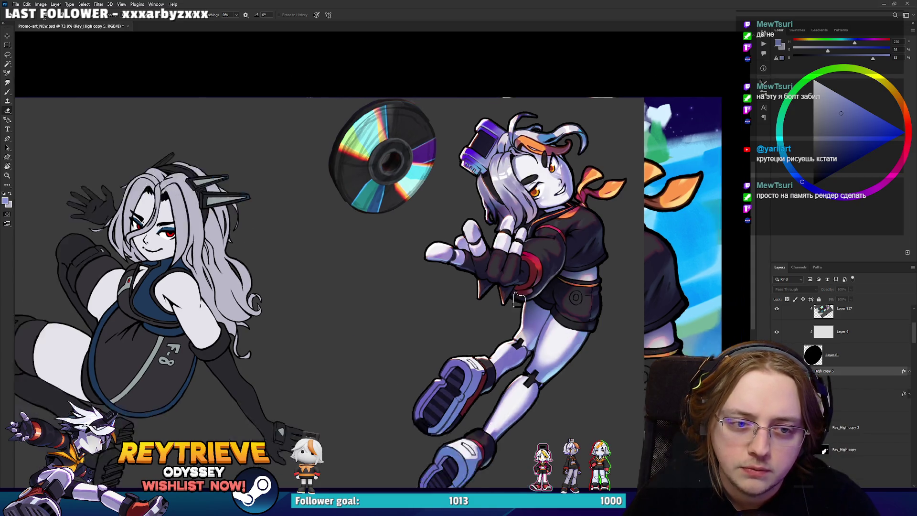
{"action": "scroll", "coordinate": [534, 300], "scroll_direction": "down", "scroll_amount": 4}
{"action": "scroll", "coordinate": [533, 299], "scroll_direction": "up", "scroll_amount": 3}
{"action": "scroll", "coordinate": [533, 300], "scroll_direction": "up", "scroll_amount": 1}
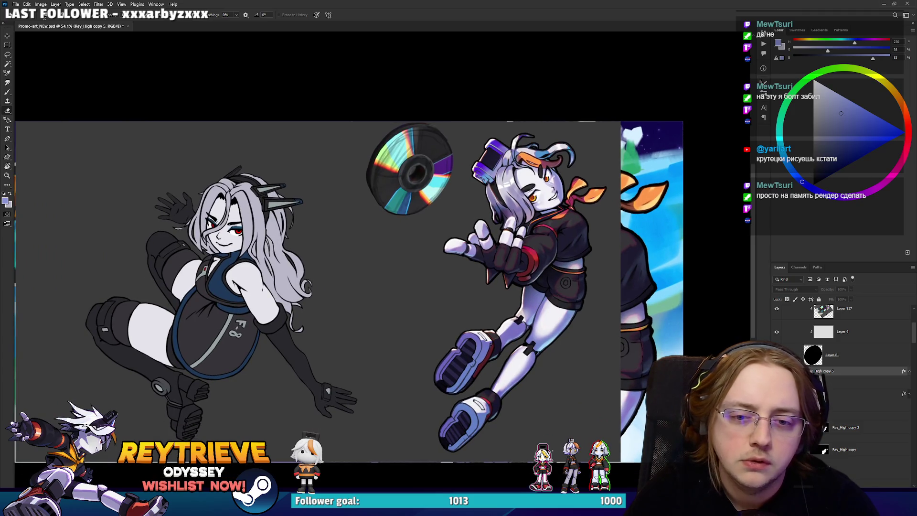
{"action": "key", "text": "ctrl+z"}
{"action": "key", "text": "ctrl+shift+z"}
{"action": "key", "text": "ctrl+z"}
{"action": "key", "text": "ctrl+shift+z"}
{"action": "key", "text": "ctrl+z"}
{"action": "key", "text": "ctrl+shift+z"}
{"action": "key", "text": "ctrl+z"}
{"action": "key", "text": "ctrl+z"}
{"action": "key", "text": "ctrl+shift+z"}
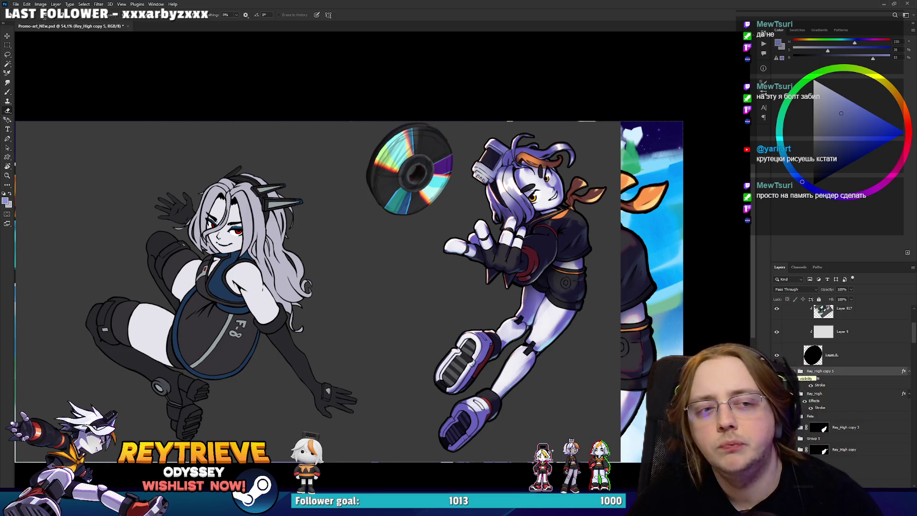
{"action": "key", "text": "ctrl+z"}
{"action": "key", "text": "ctrl+shift+z"}
{"action": "key", "text": "ctrl+z"}
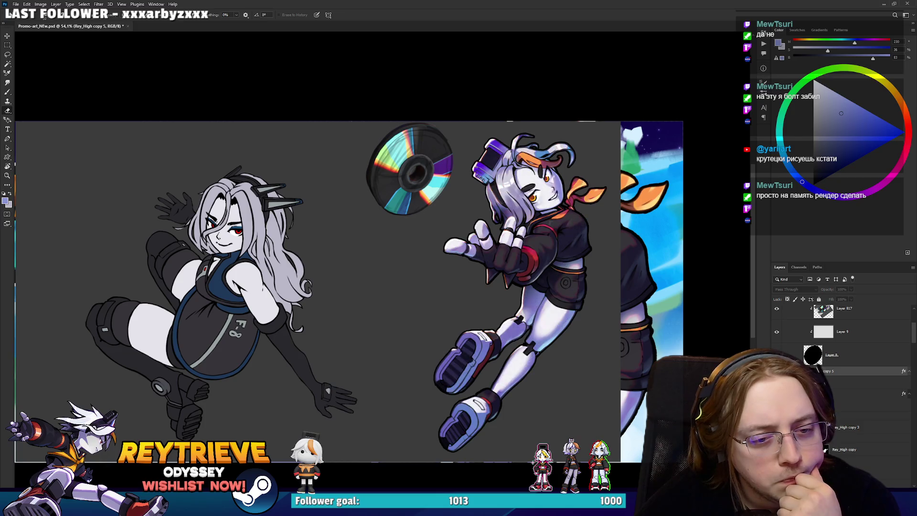
{"action": "key", "text": "ctrl+z"}
{"action": "key", "text": "ctrl+shift+z"}
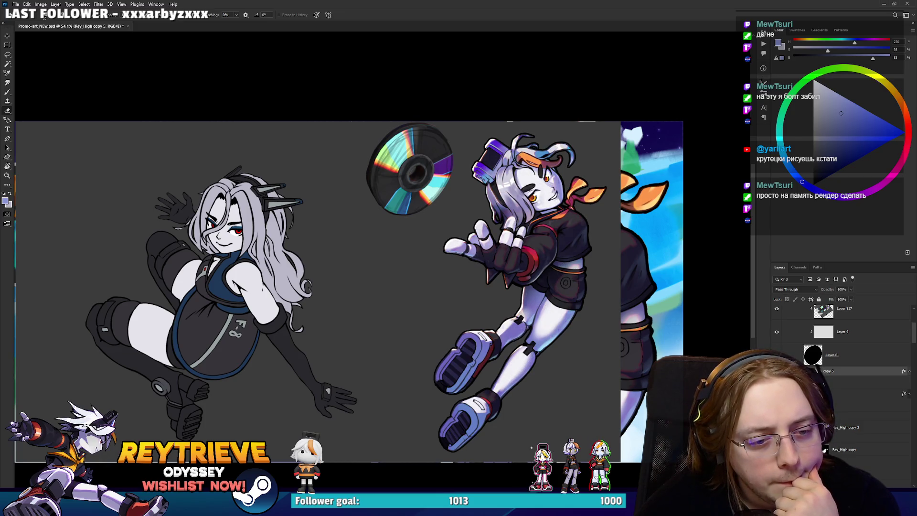
{"action": "key", "text": "ctrl+z"}
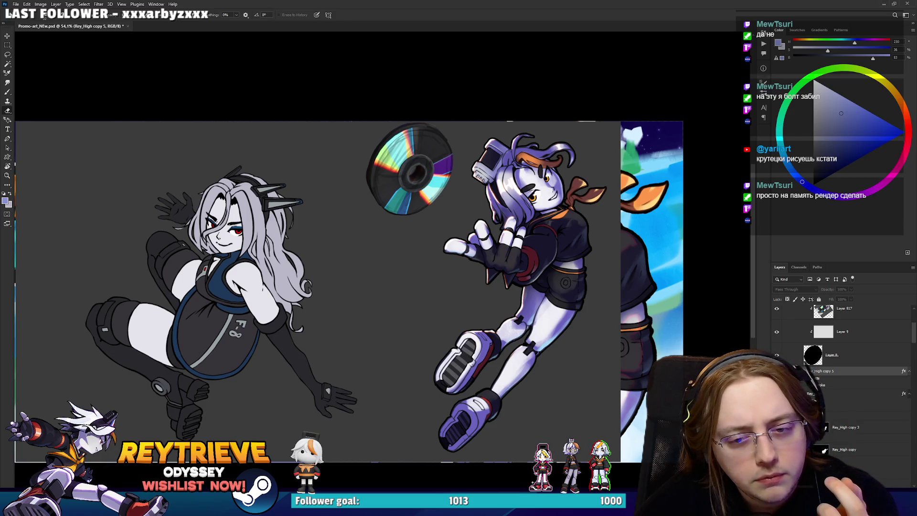
{"action": "key", "text": "ctrl+z"}
{"action": "key", "text": "ctrl+z"}
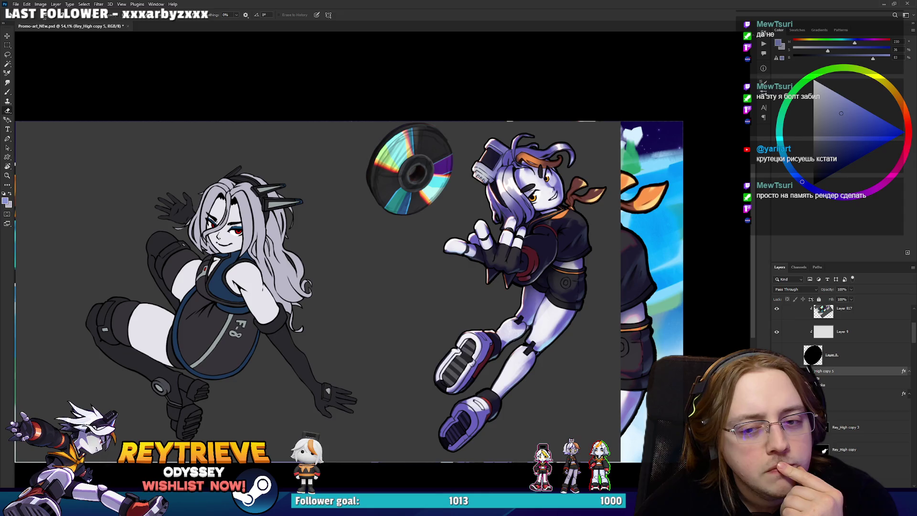
{"action": "key", "text": "ctrl+z"}
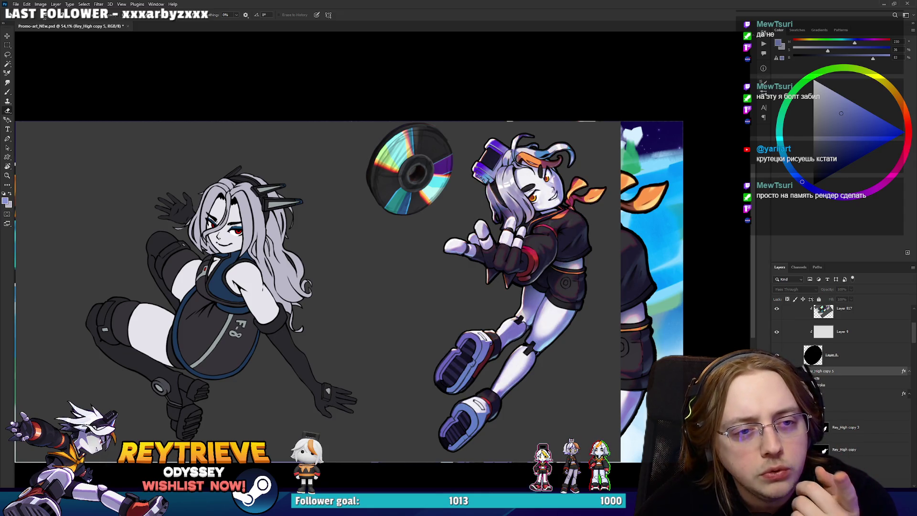
{"action": "key", "text": "ctrl+z"}
{"action": "key", "text": "ctrl+shift+z"}
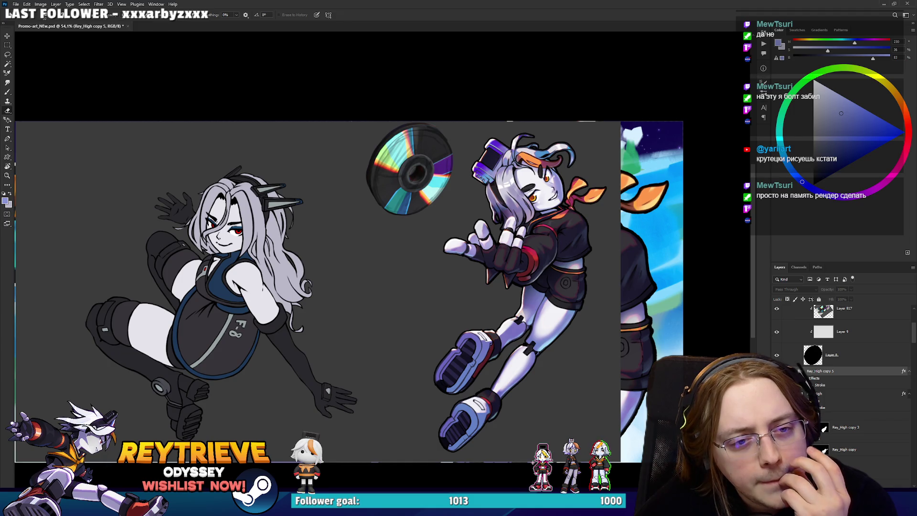
{"action": "key", "text": "Escape"}
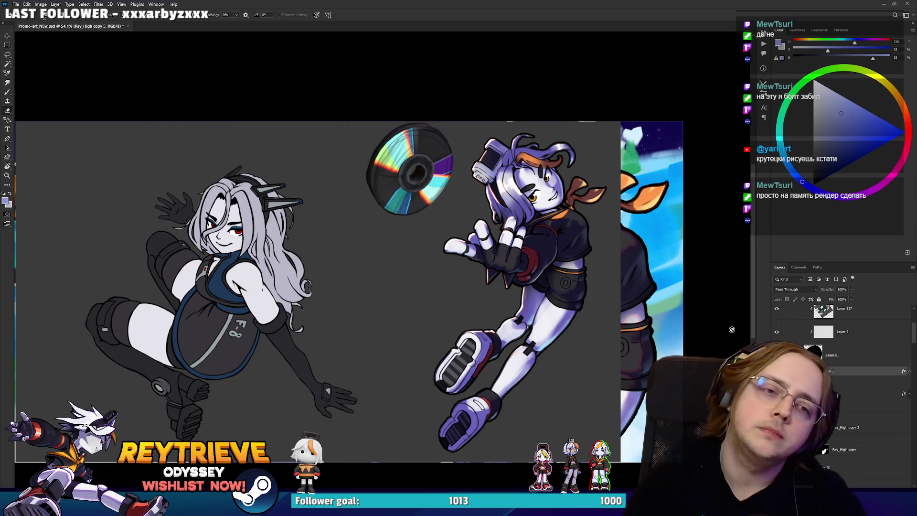
{"action": "scroll", "coordinate": [636, 305], "scroll_direction": "down", "scroll_amount": 5}
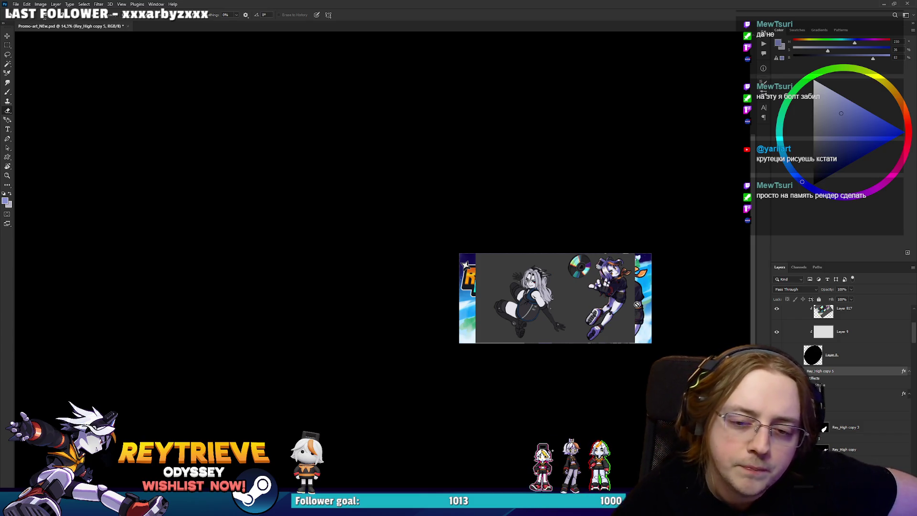
{"action": "key", "text": "ctrl+slash"}
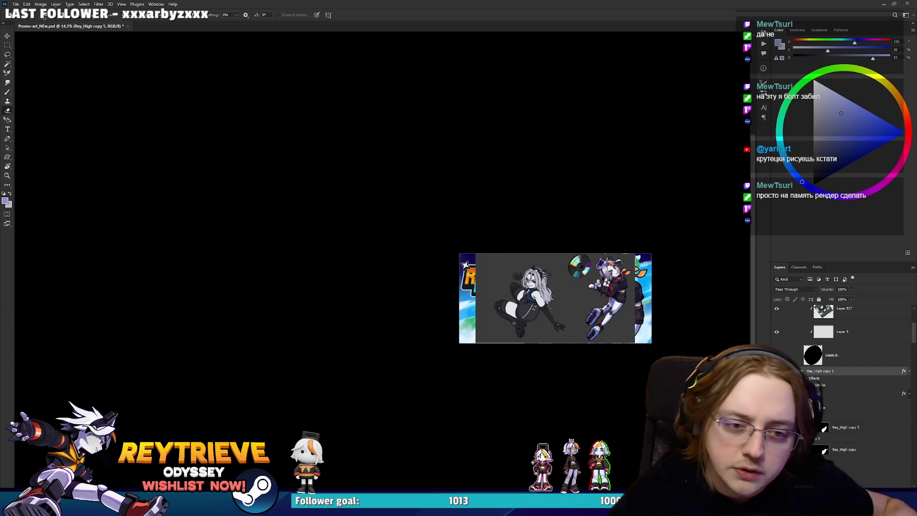
{"action": "left_click", "coordinate": [805, 378]}
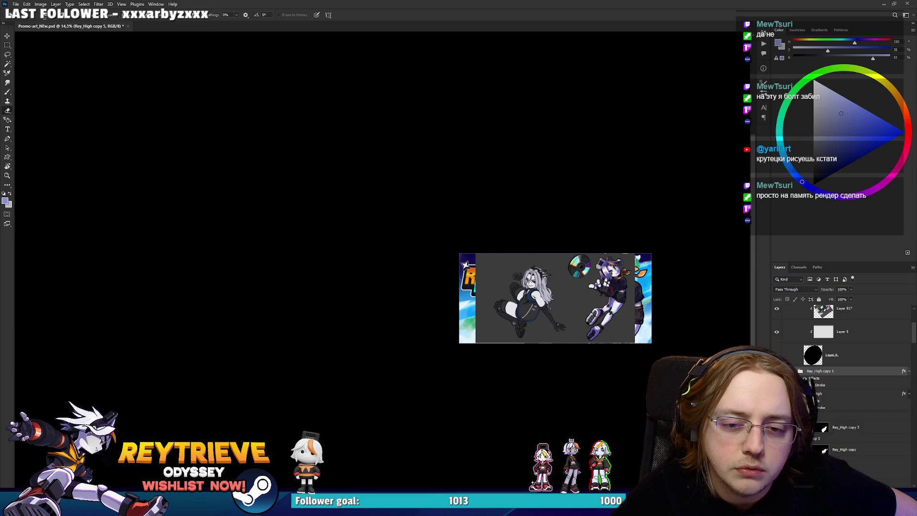
{"action": "scroll", "coordinate": [843, 363], "scroll_direction": "up", "scroll_amount": 1}
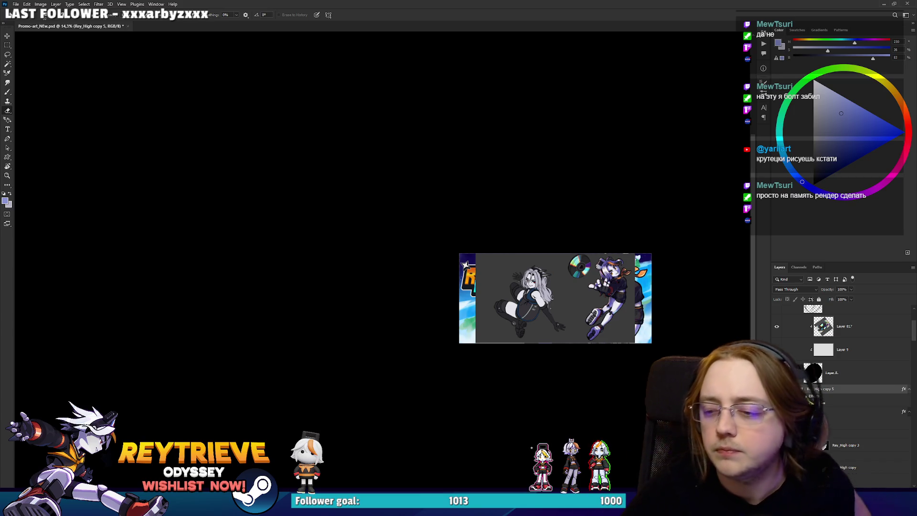
{"action": "scroll", "coordinate": [841, 373], "scroll_direction": "up", "scroll_amount": 1}
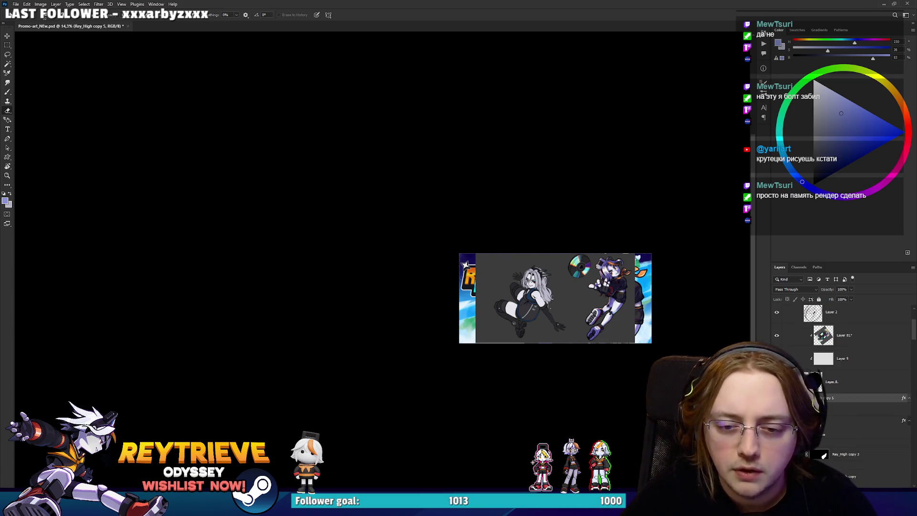
{"action": "scroll", "coordinate": [859, 420], "scroll_direction": "down", "scroll_amount": 3}
{"action": "scroll", "coordinate": [684, 349], "scroll_direction": "up", "scroll_amount": 5}
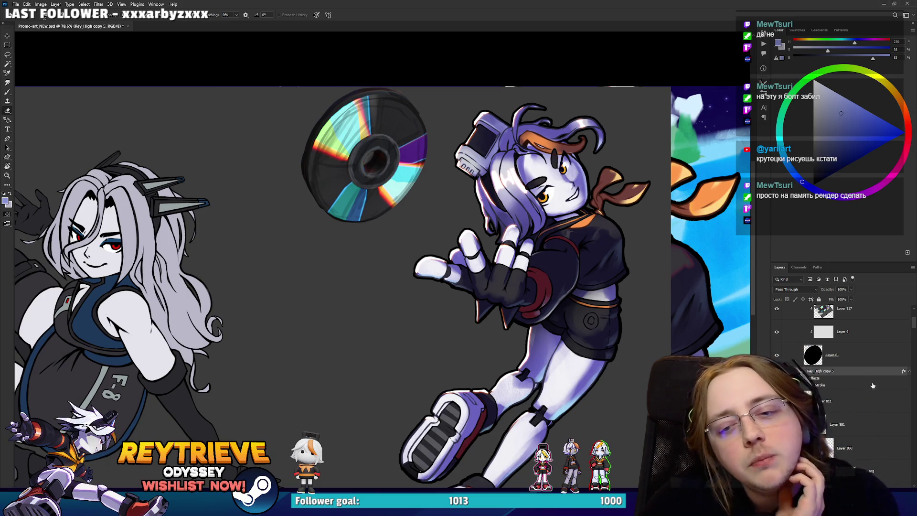
Target the Layer 796 copy 4 mask and load it as a selection.
{"action": "scroll", "coordinate": [864, 406], "scroll_direction": "down", "scroll_amount": 5}
{"action": "scroll", "coordinate": [850, 432], "scroll_direction": "down", "scroll_amount": 2}
{"action": "scroll", "coordinate": [849, 436], "scroll_direction": "down", "scroll_amount": 3}
{"action": "scroll", "coordinate": [848, 436], "scroll_direction": "down", "scroll_amount": 3}
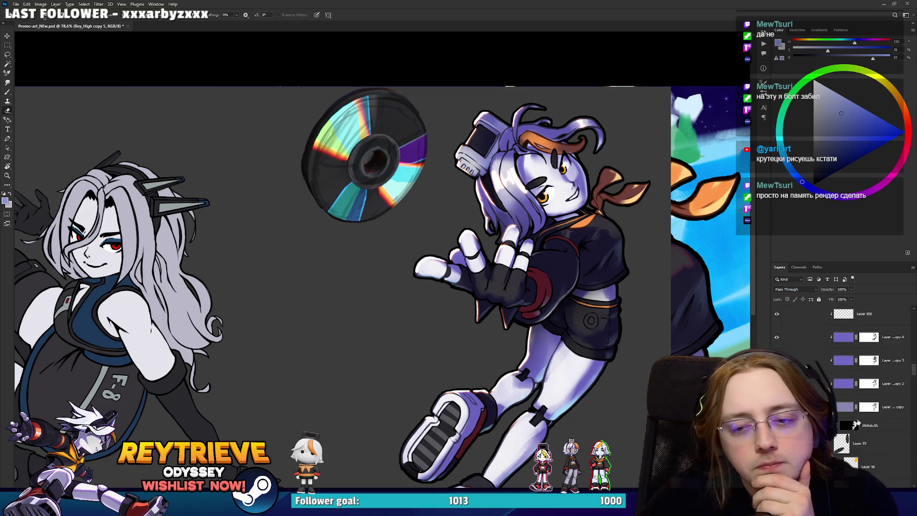
{"action": "left_click", "coordinate": [877, 337]}
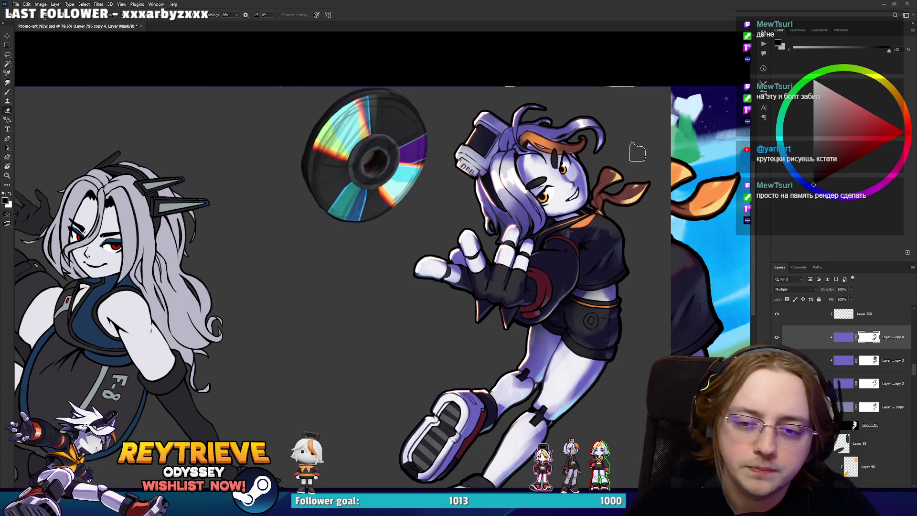
{"action": "left_click", "coordinate": [853, 337], "text": "ctrl"}
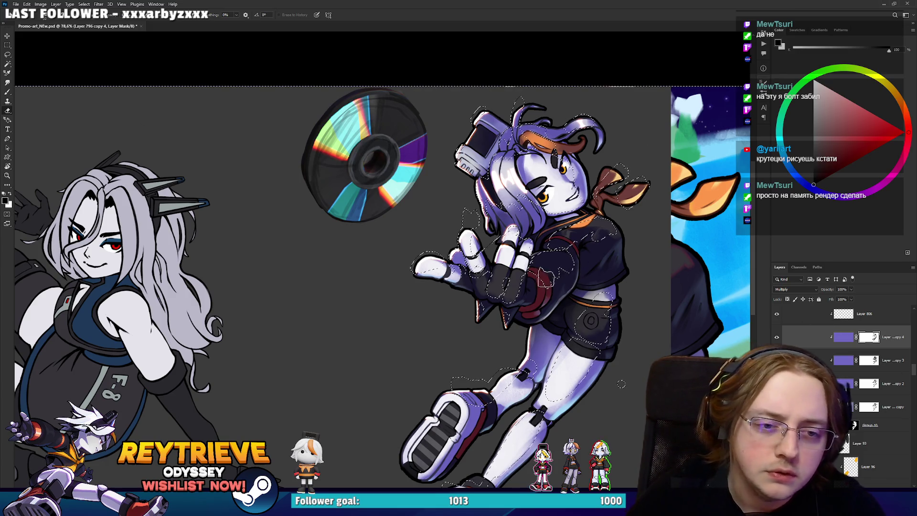
{"action": "key", "text": "alt+h"}
{"action": "key", "text": "Escape"}
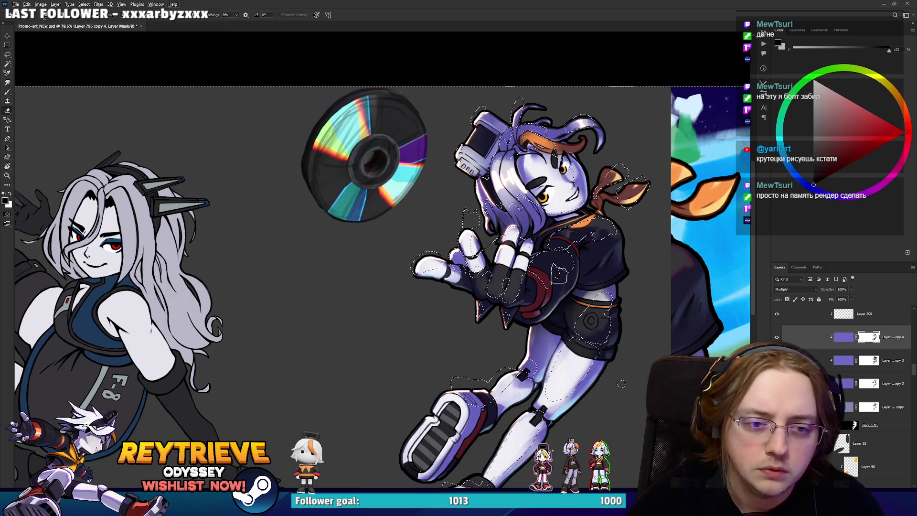
Deselect and make the Brush tool active for painting on the mask.
{"action": "key", "text": "ctrl+d"}
{"action": "key", "text": "b"}
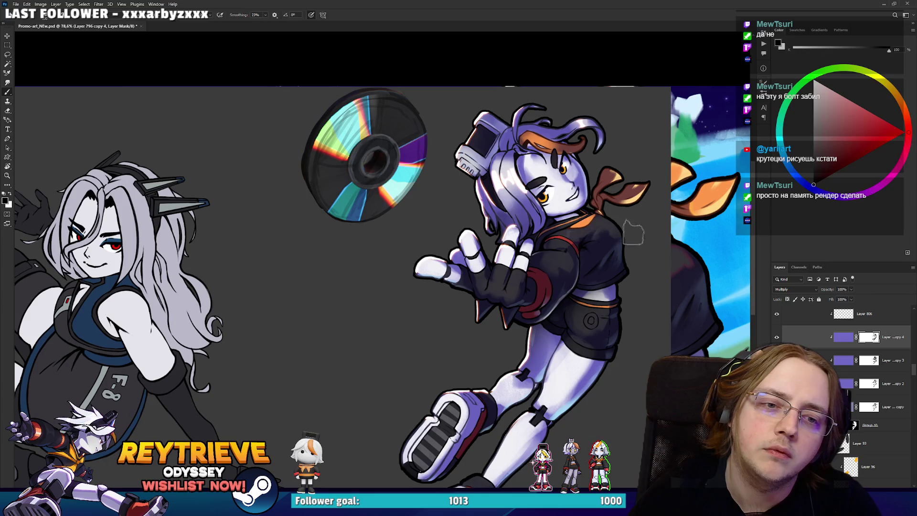
{"action": "key", "text": "e"}
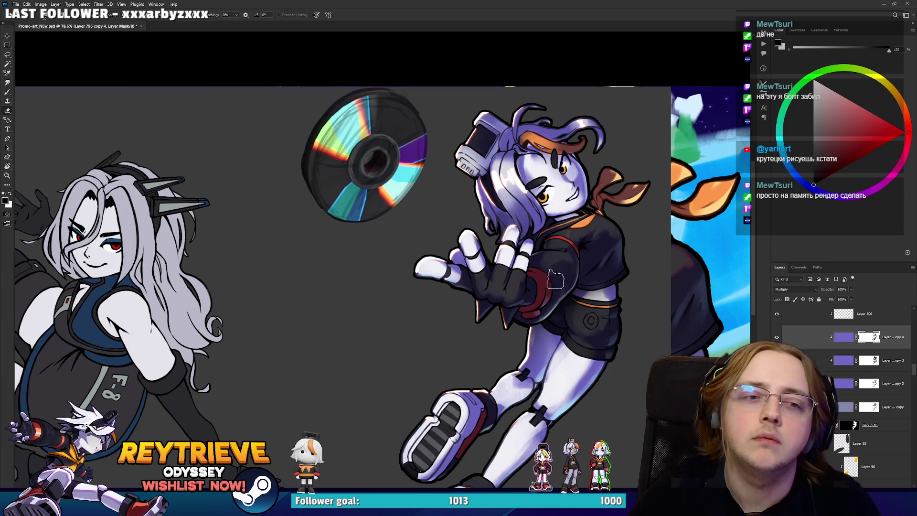
{"action": "key", "text": "b"}
{"action": "scroll", "coordinate": [601, 275], "scroll_direction": "down", "scroll_amount": 2}
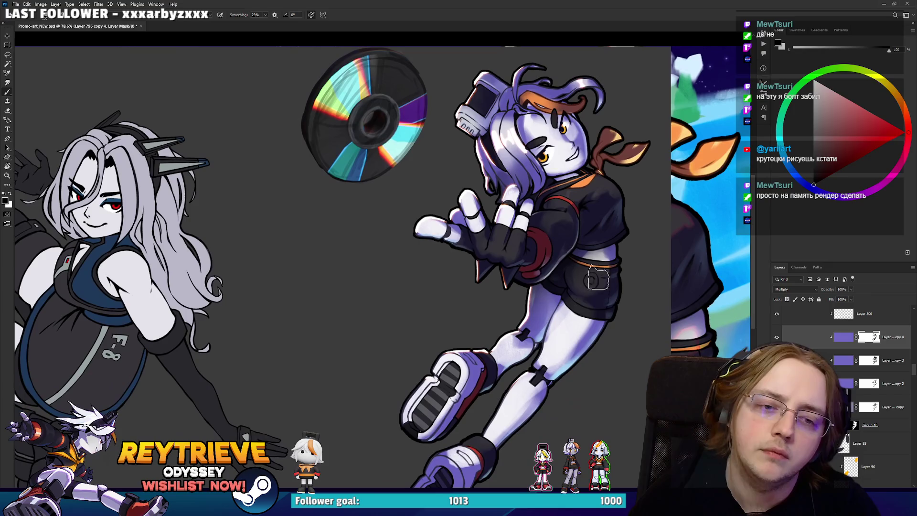
Pan to the right character's legs with the Eraser active and scroll the Layers panel.
{"action": "left_click_drag", "start_coordinate": [536, 332], "coordinate": [569, 281]}
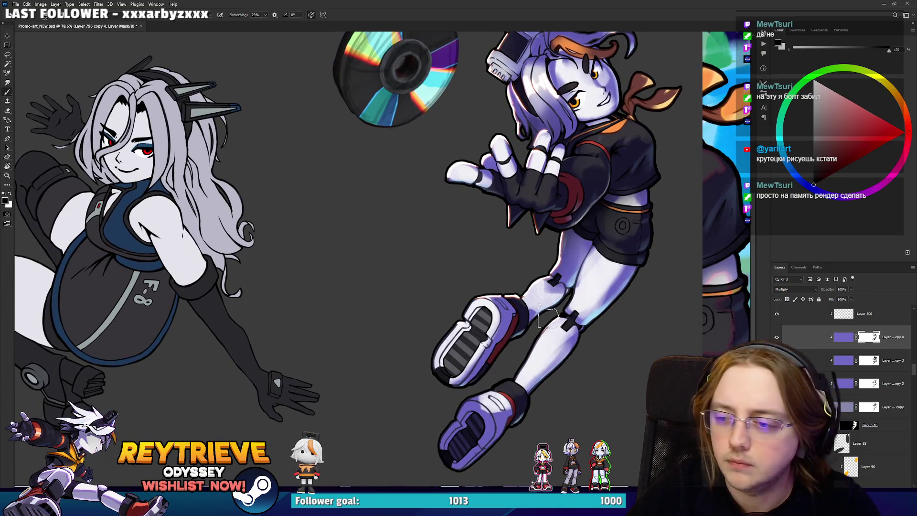
{"action": "key", "text": "e"}
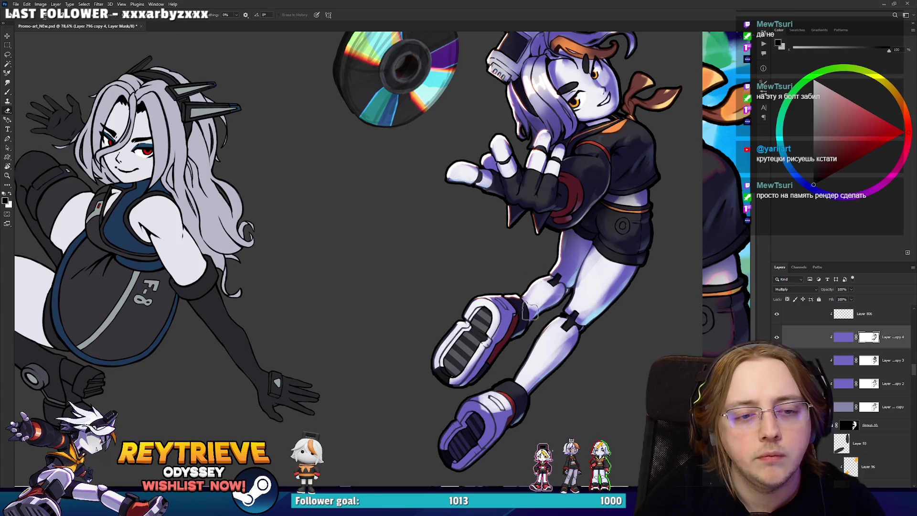
{"action": "scroll", "coordinate": [561, 296], "scroll_direction": "down", "scroll_amount": 5}
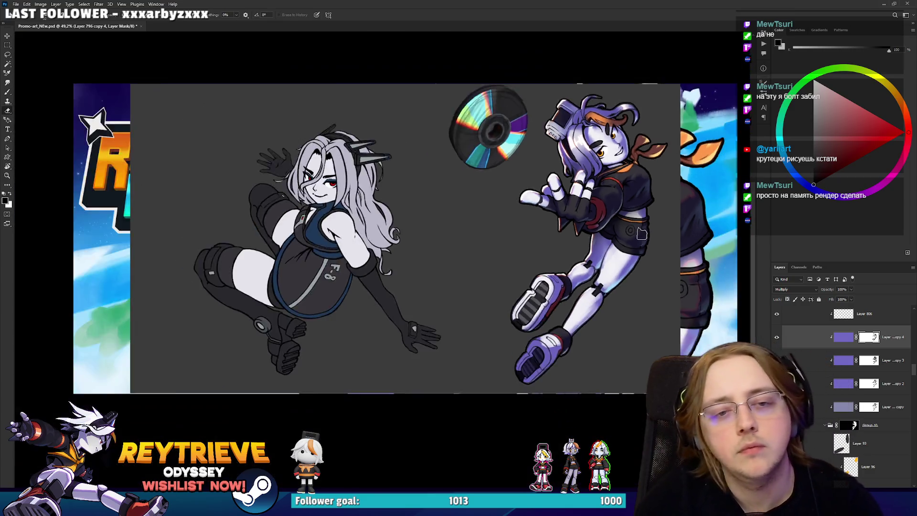
{"action": "scroll", "coordinate": [624, 258], "scroll_direction": "down", "scroll_amount": 3}
{"action": "scroll", "coordinate": [621, 256], "scroll_direction": "up", "scroll_amount": 4}
{"action": "scroll", "coordinate": [615, 252], "scroll_direction": "up", "scroll_amount": 5}
{"action": "scroll", "coordinate": [616, 252], "scroll_direction": "down", "scroll_amount": 5}
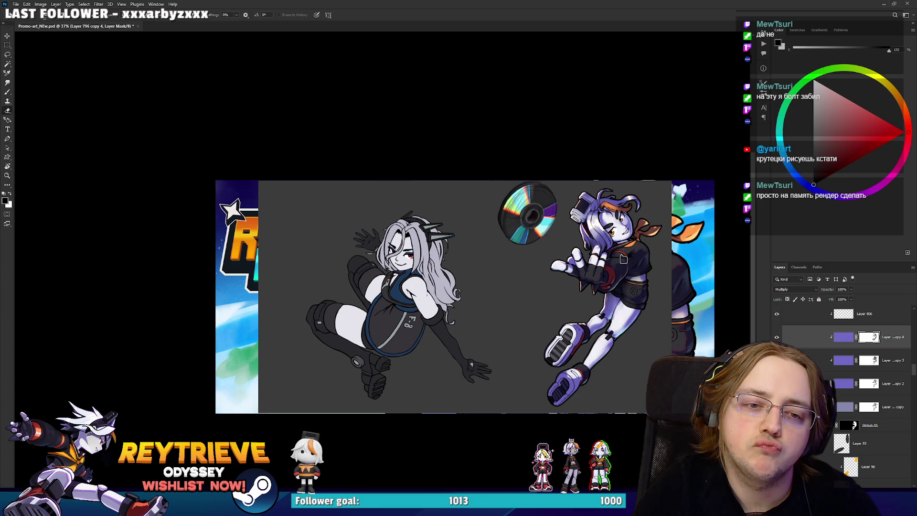
Zoom the canvas from 33% to 146% centred on the gloved hand and waist.
{"action": "scroll", "coordinate": [624, 258], "scroll_direction": "down", "scroll_amount": 2}
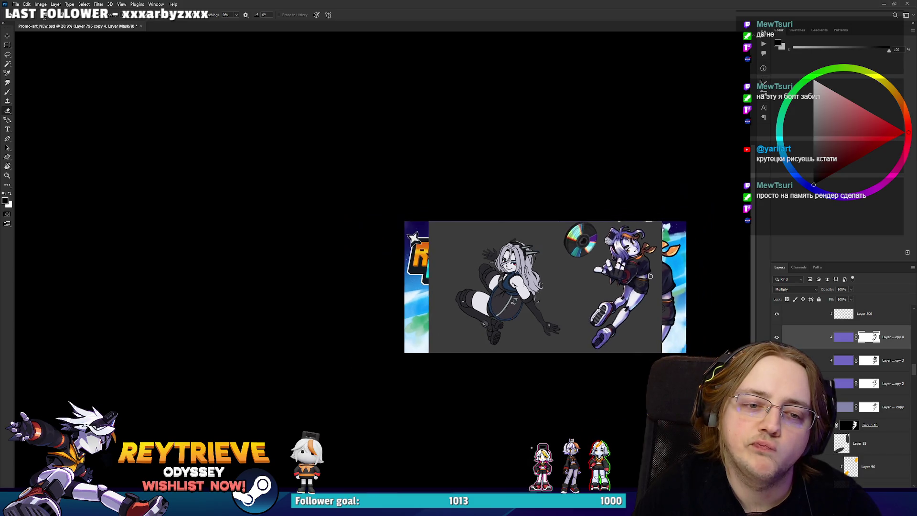
{"action": "scroll", "coordinate": [630, 265], "scroll_direction": "down", "scroll_amount": 1}
{"action": "scroll", "coordinate": [640, 274], "scroll_direction": "down", "scroll_amount": 1}
{"action": "scroll", "coordinate": [643, 276], "scroll_direction": "up", "scroll_amount": 3}
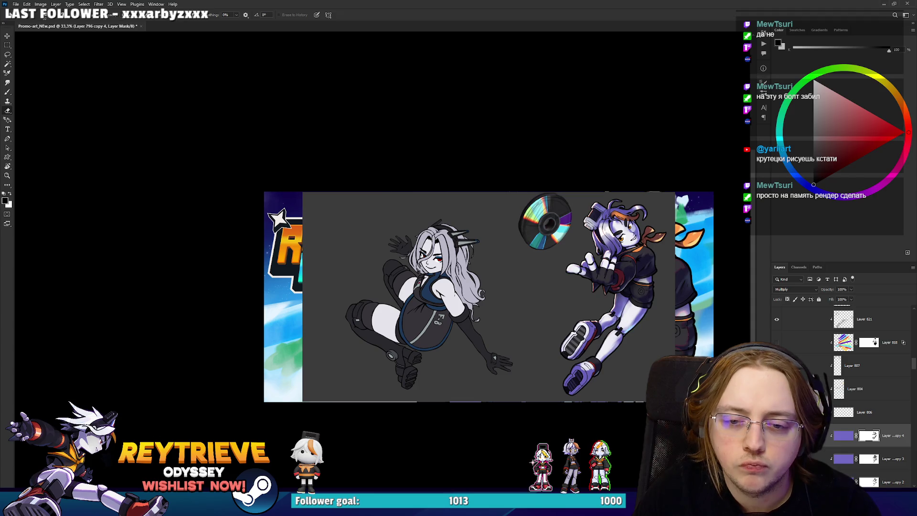
{"action": "scroll", "coordinate": [850, 392], "scroll_direction": "up", "scroll_amount": 2}
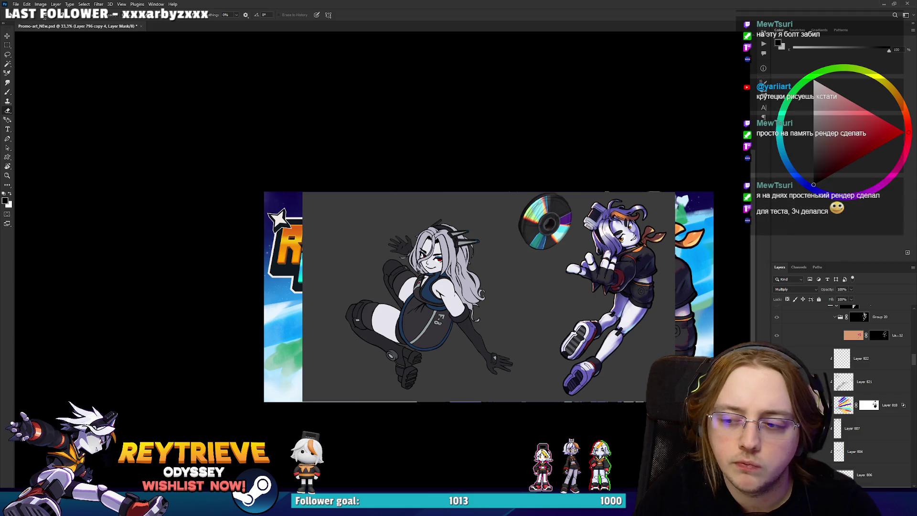
{"action": "scroll", "coordinate": [630, 279], "scroll_direction": "up", "scroll_amount": 3}
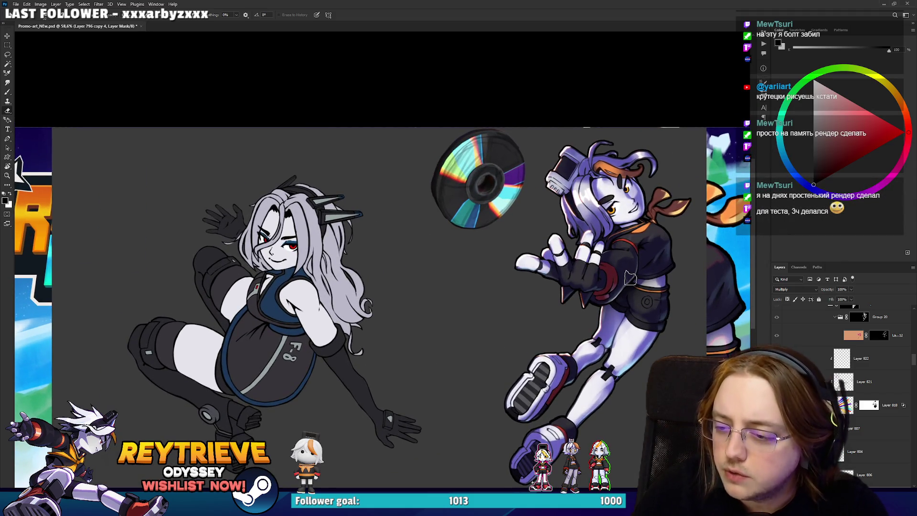
{"action": "scroll", "coordinate": [630, 279], "scroll_direction": "up", "scroll_amount": 2}
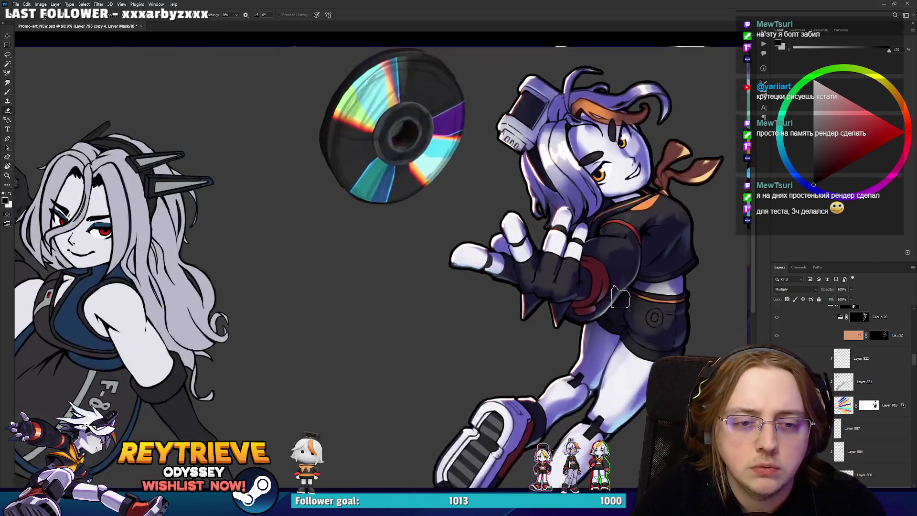
{"action": "scroll", "coordinate": [618, 306], "scroll_direction": "up", "scroll_amount": 2}
{"action": "mouse_move", "coordinate": [670, 299]}
{"action": "left_mouse_down"}
{"action": "mouse_move", "coordinate": [657, 330]}
{"action": "mouse_move", "coordinate": [647, 271]}
{"action": "left_mouse_up"}
Sample the dark top's colour and create a new empty Layer 920.
{"action": "key", "text": "b"}
{"action": "left_click", "coordinate": [641, 290], "text": "alt"}
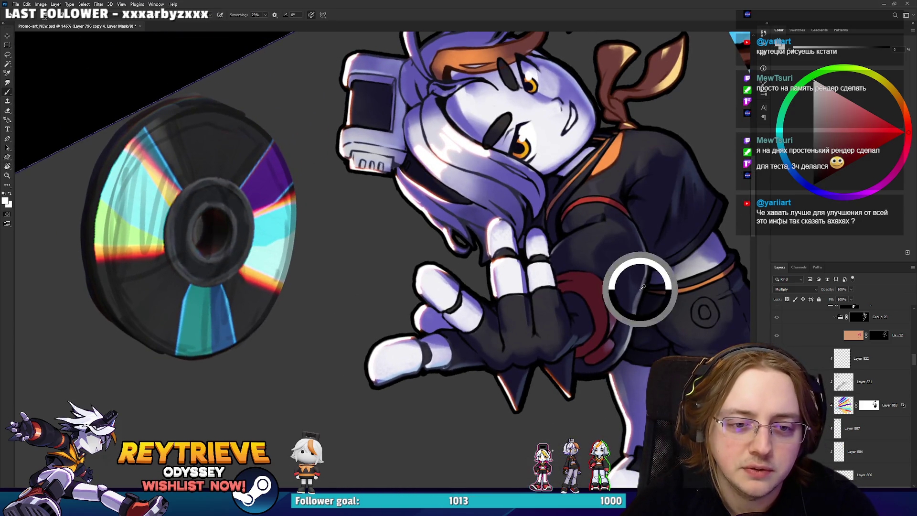
{"action": "left_click", "coordinate": [852, 377]}
{"action": "left_click", "coordinate": [852, 364]}
{"action": "key", "text": "ctrl+shift+alt+n"}
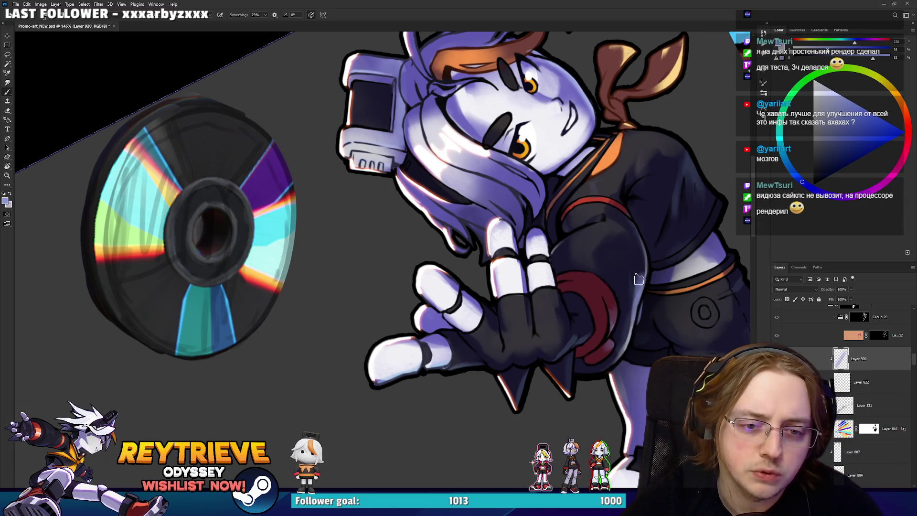
Paint lighter soft shading on the dark top, cleaning with the eraser and rotating the view.
{"action": "left_click", "coordinate": [638, 301], "text": "alt"}
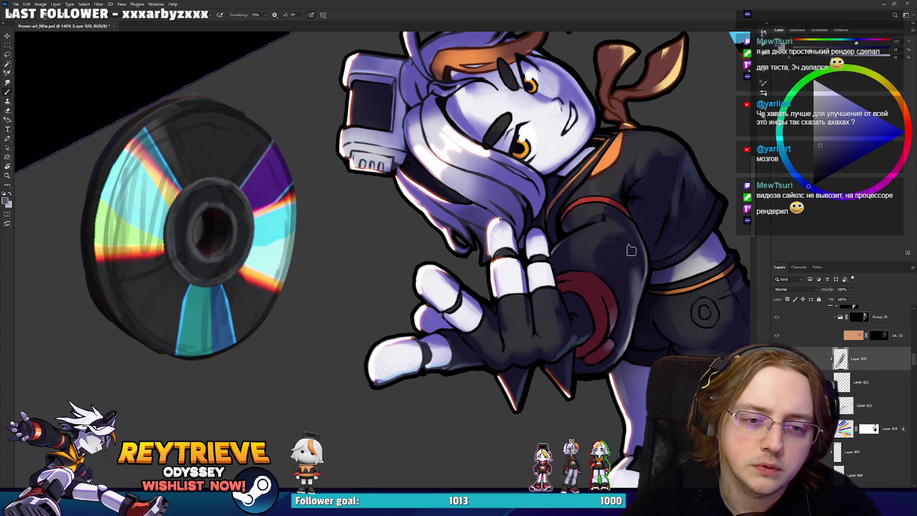
{"action": "key", "text": "e"}
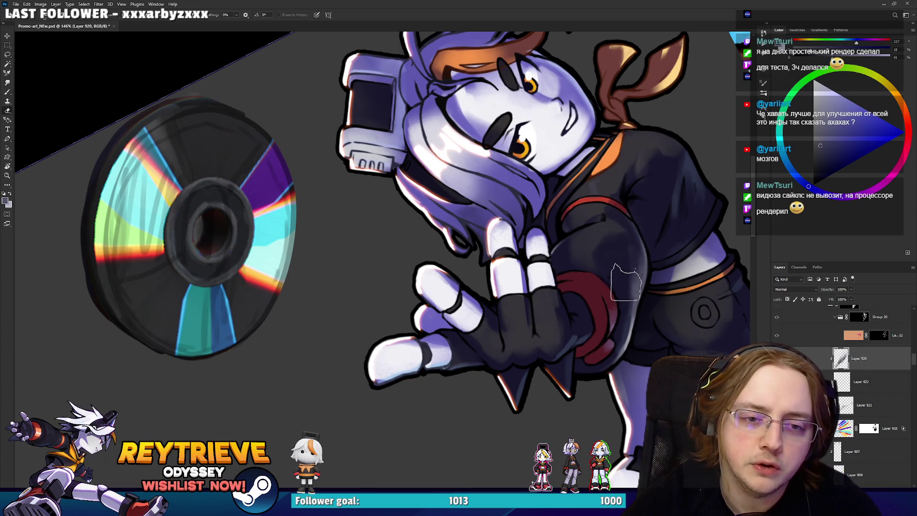
{"action": "key", "text": "b"}
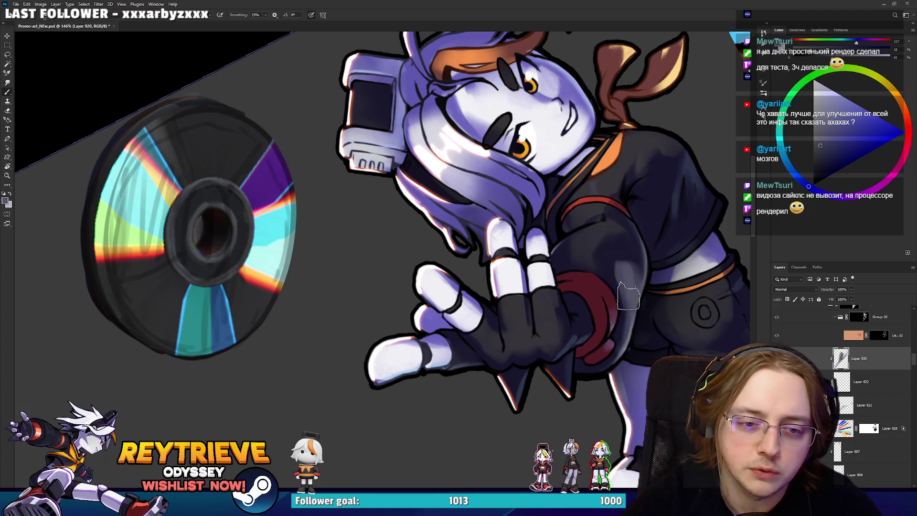
{"action": "key", "text": "e"}
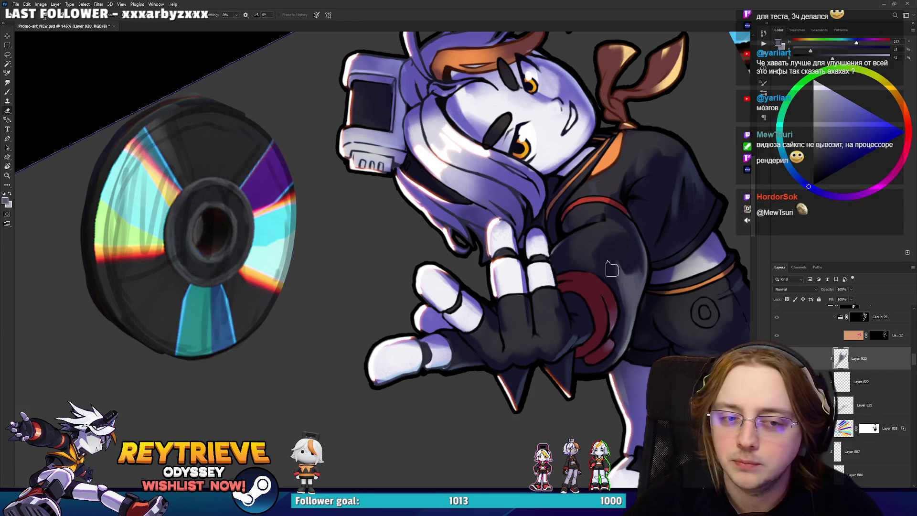
{"action": "key", "text": "h"}
{"action": "left_click_drag", "start_coordinate": [655, 245], "coordinate": [650, 239]}
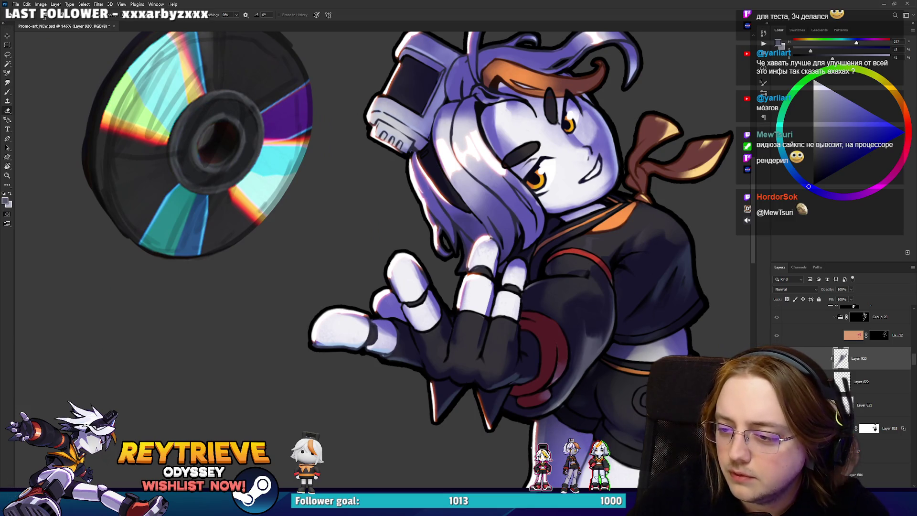
{"action": "mouse_move", "coordinate": [597, 158]}
{"action": "left_mouse_down"}
{"action": "mouse_move", "coordinate": [557, 205]}
{"action": "mouse_move", "coordinate": [385, 184]}
{"action": "left_mouse_up"}
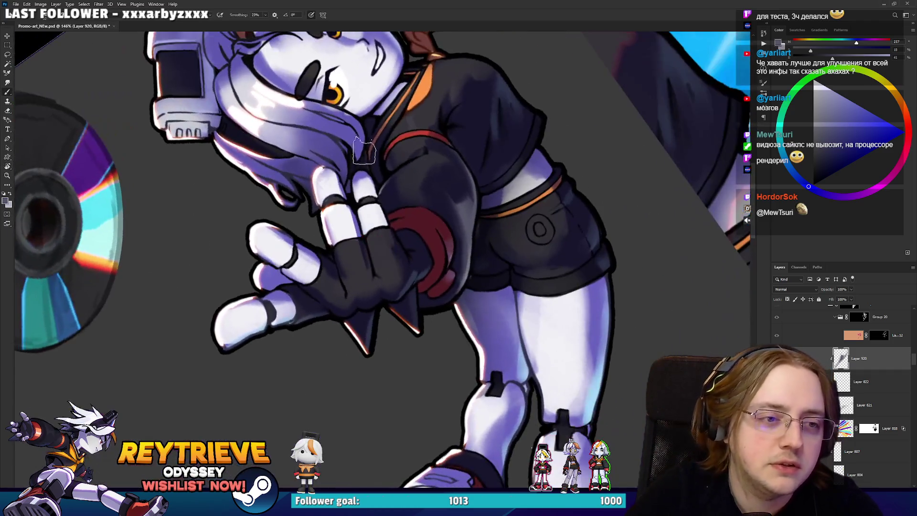
Pick a slightly bluer colour and add Layer 921 for the hair highlights.
{"action": "left_click", "coordinate": [364, 180], "text": "alt"}
{"action": "key", "text": "ctrl+shift+alt+n"}
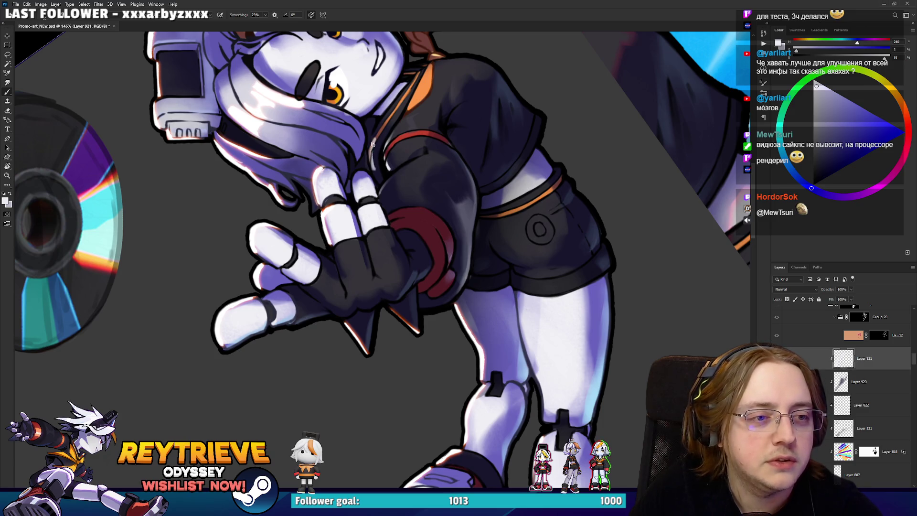
{"action": "key", "text": "e"}
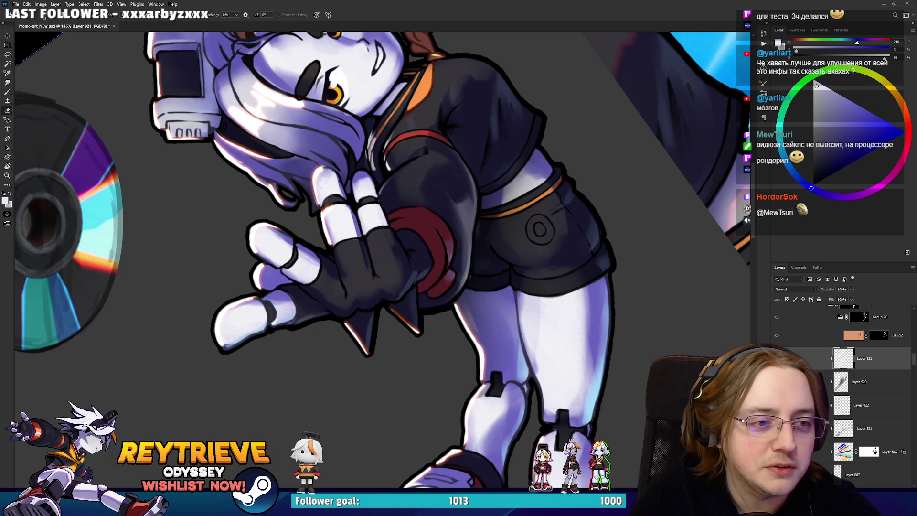
{"action": "left_click_drag", "start_coordinate": [370, 157], "coordinate": [490, 285]}
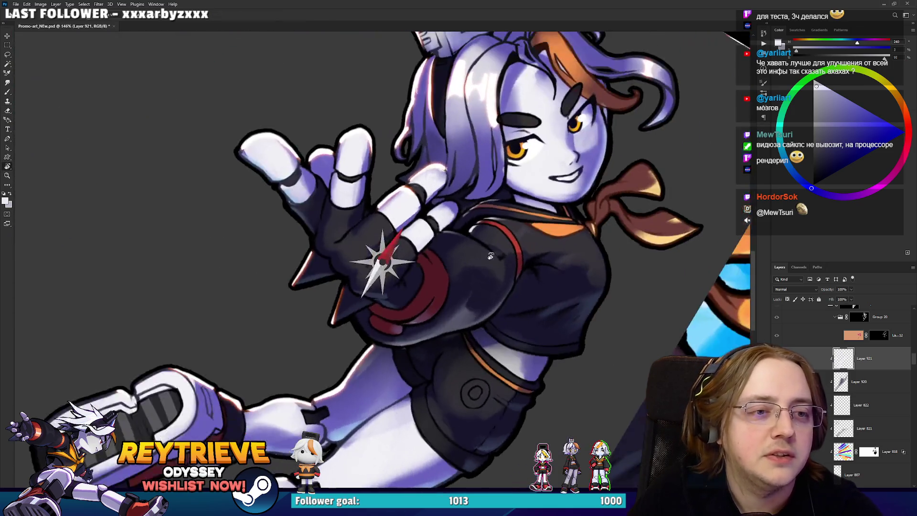
{"action": "key", "text": "b"}
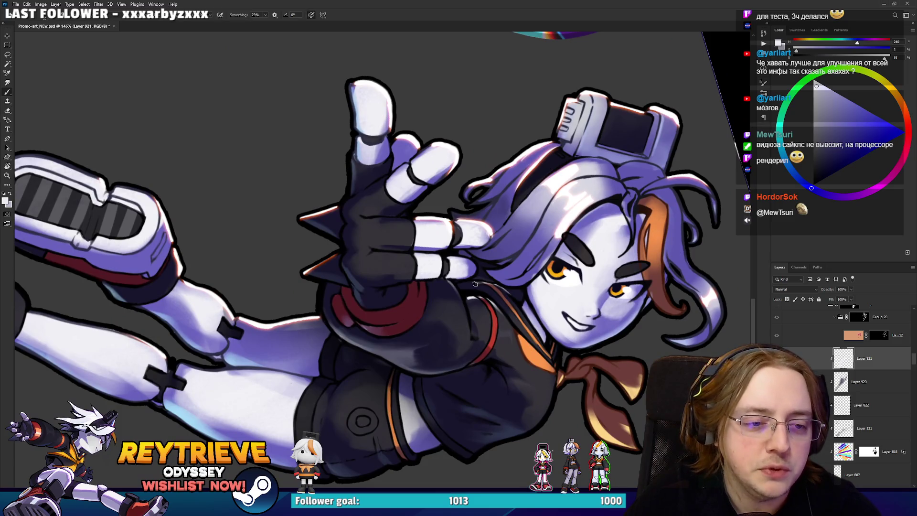
{"action": "key", "text": "e"}
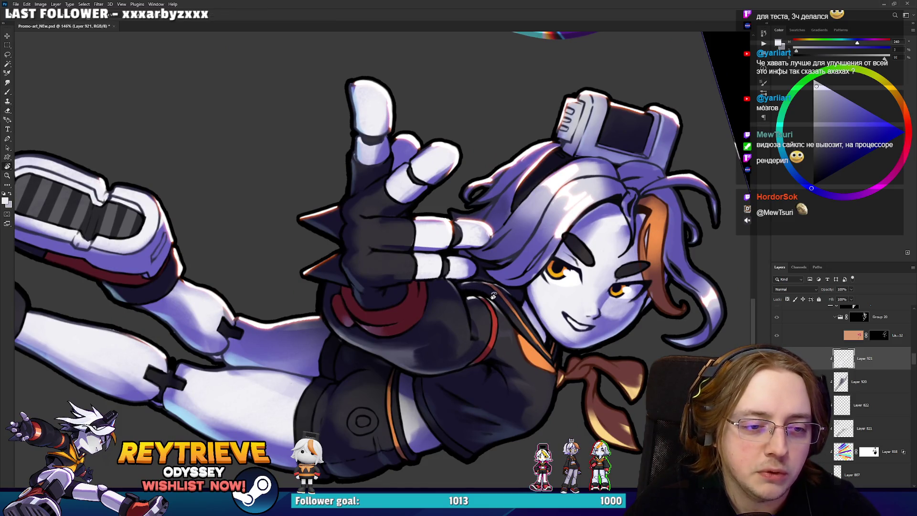
{"action": "left_click_drag", "start_coordinate": [488, 295], "coordinate": [449, 172]}
{"action": "left_click_drag", "start_coordinate": [459, 225], "coordinate": [479, 246]}
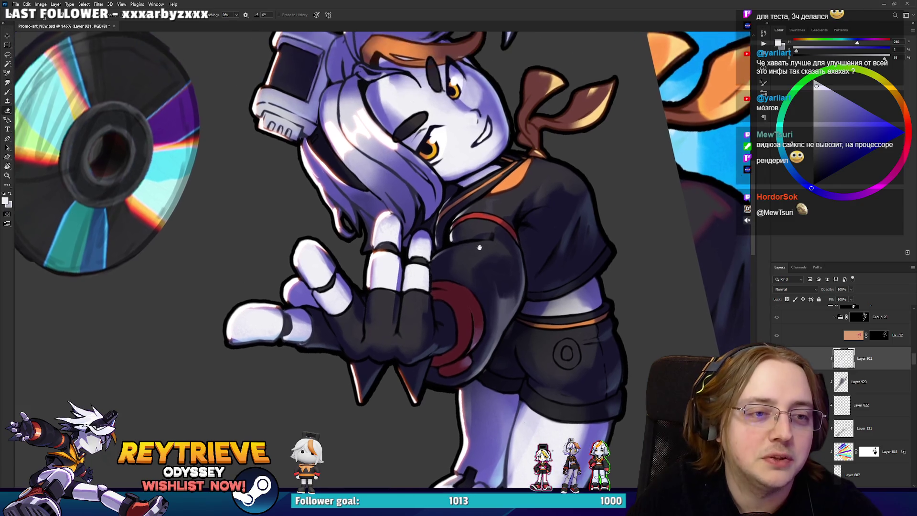
Paint and erase white rim highlights along the right character's hair edge.
{"action": "scroll", "coordinate": [480, 247], "scroll_direction": "down", "scroll_amount": 4}
{"action": "scroll", "coordinate": [465, 184], "scroll_direction": "up", "scroll_amount": 6}
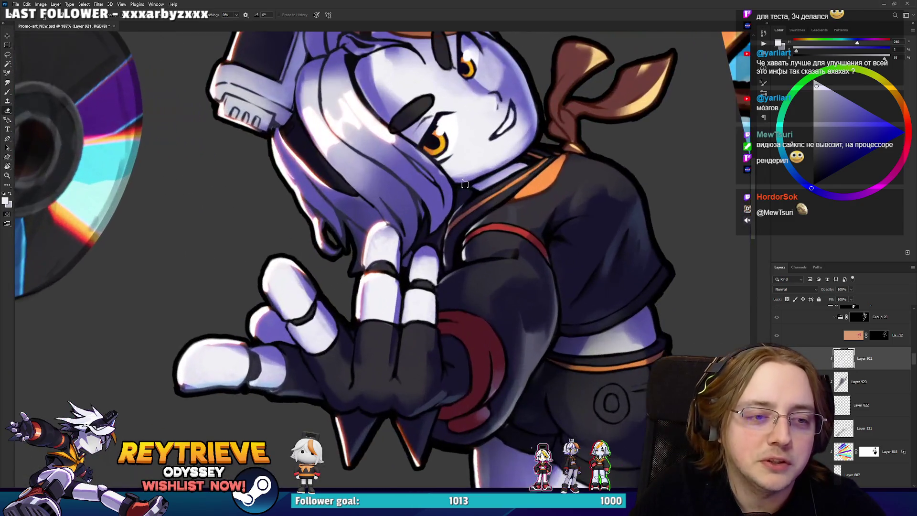
{"action": "key", "text": "b"}
{"action": "mouse_move", "coordinate": [464, 184]}
{"action": "left_mouse_down"}
{"action": "mouse_move", "coordinate": [434, 239]}
{"action": "mouse_move", "coordinate": [449, 181]}
{"action": "mouse_move", "coordinate": [437, 208]}
{"action": "left_mouse_up"}
{"action": "key", "text": "e"}
{"action": "key", "text": "b"}
{"action": "key", "text": "e"}
Refine the hair and face highlights, alternating brush and eraser as the view rotates.
{"action": "left_click_drag", "start_coordinate": [498, 176], "coordinate": [611, 230]}
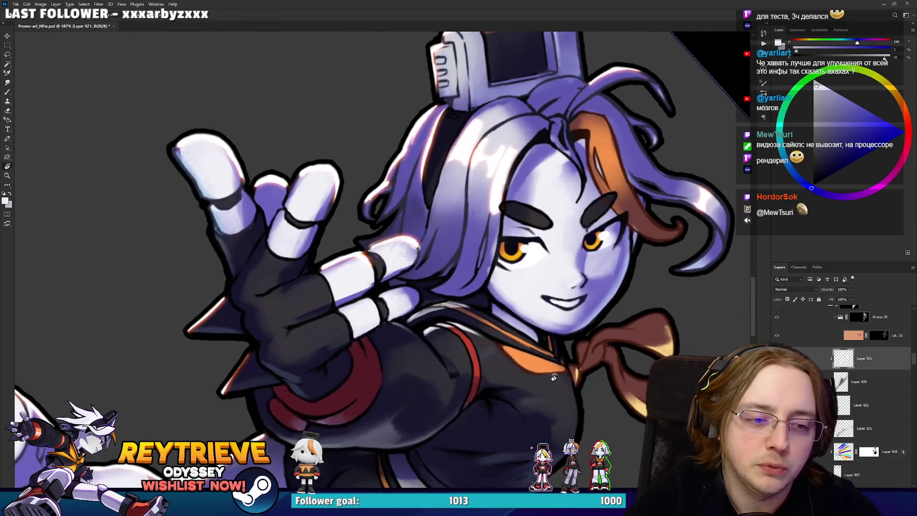
{"action": "scroll", "coordinate": [583, 136], "scroll_direction": "down", "scroll_amount": 5}
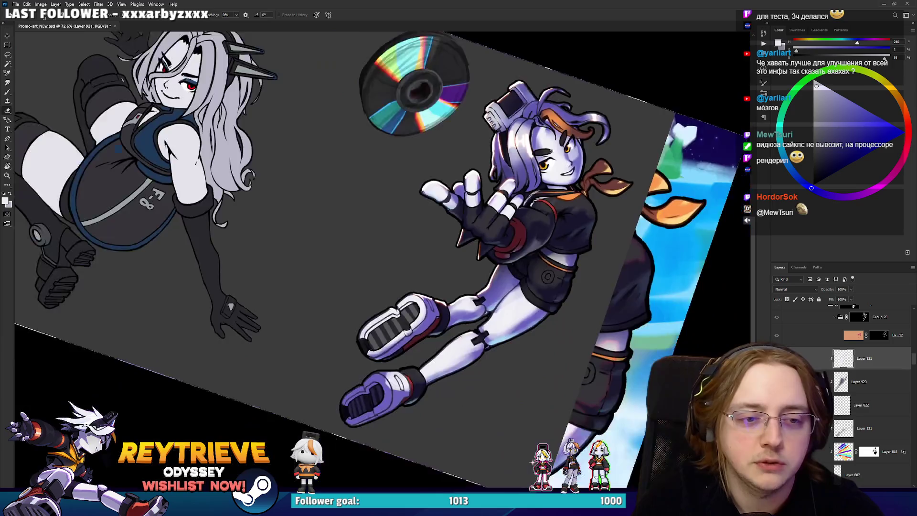
{"action": "left_click_drag", "start_coordinate": [582, 136], "coordinate": [538, 50]}
{"action": "key", "text": "Escape"}
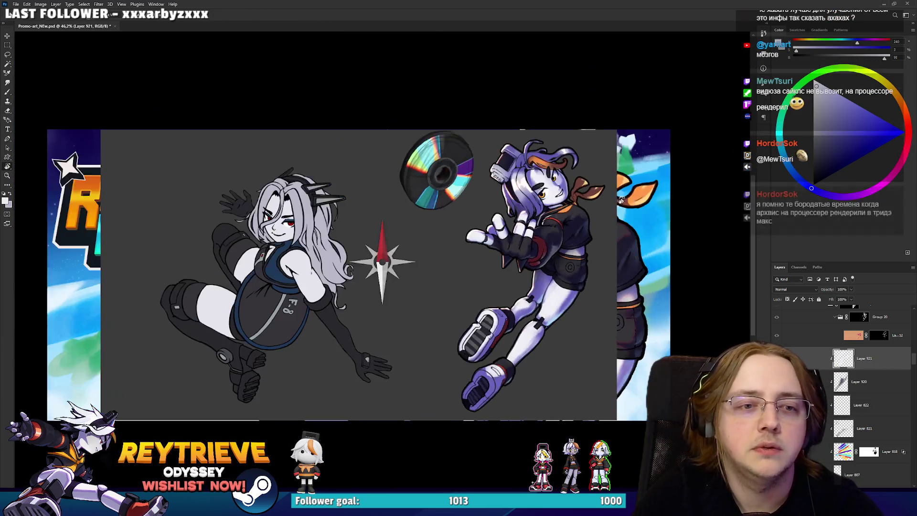
{"action": "scroll", "coordinate": [570, 210], "scroll_direction": "up", "scroll_amount": 5}
{"action": "mouse_move", "coordinate": [569, 211]}
{"action": "left_mouse_down"}
{"action": "mouse_move", "coordinate": [569, 194]}
{"action": "mouse_move", "coordinate": [493, 273]}
{"action": "left_mouse_up"}
{"action": "scroll", "coordinate": [569, 194], "scroll_direction": "up", "scroll_amount": 2}
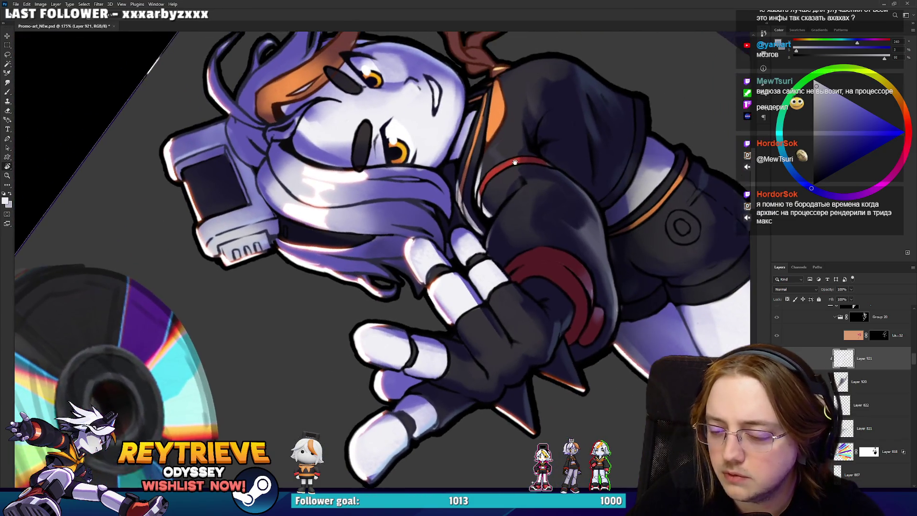
{"action": "key", "text": "b"}
{"action": "key", "text": "e"}
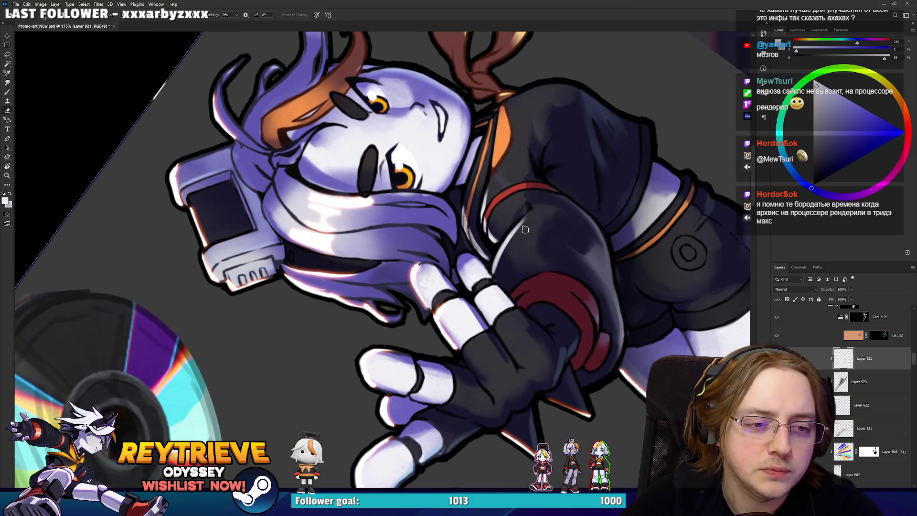
{"action": "left_click_drag", "start_coordinate": [540, 223], "coordinate": [476, 386]}
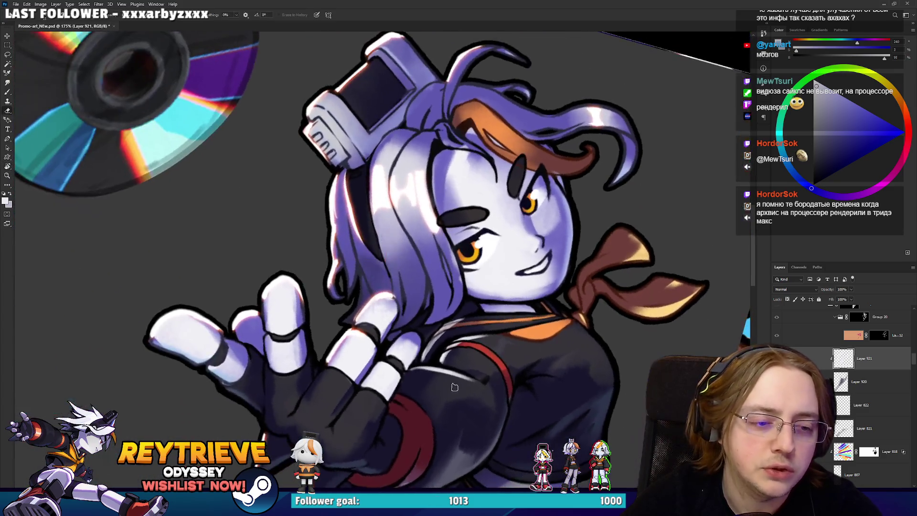
{"action": "key", "text": "b"}
{"action": "key", "text": "e"}
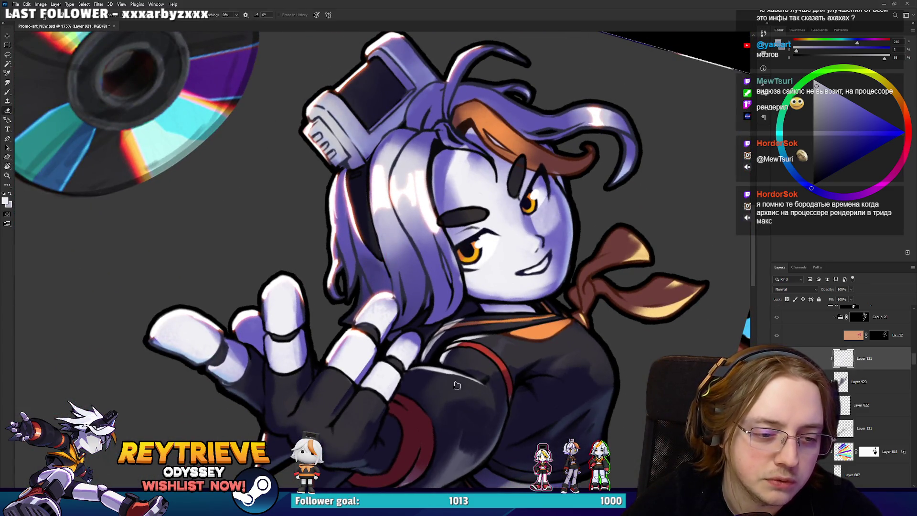
{"action": "mouse_move", "coordinate": [472, 391]}
{"action": "left_mouse_down"}
{"action": "mouse_move", "coordinate": [440, 301]}
{"action": "mouse_move", "coordinate": [468, 334]}
{"action": "left_mouse_up"}
{"action": "key", "text": "b"}
Reset the view rotation and zoom out to review the whole banner.
{"action": "key", "text": "ctrl+0"}
{"action": "left_click_drag", "start_coordinate": [437, 265], "coordinate": [564, 242]}
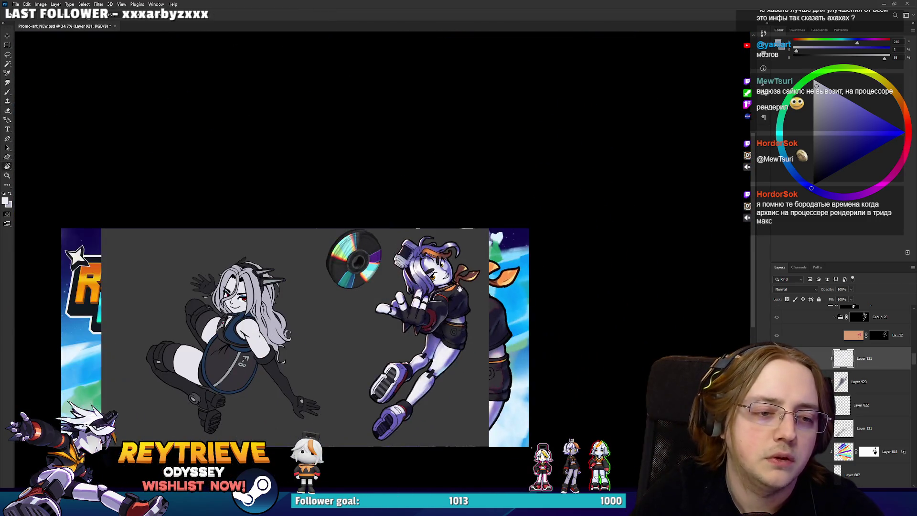
{"action": "scroll", "coordinate": [564, 241], "scroll_direction": "down", "scroll_amount": 2}
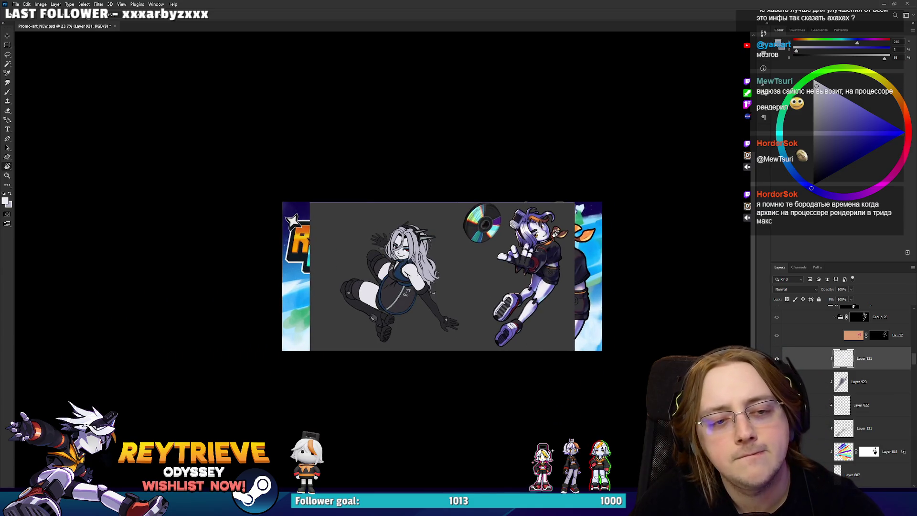
{"action": "scroll", "coordinate": [535, 248], "scroll_direction": "up", "scroll_amount": 3}
{"action": "scroll", "coordinate": [535, 248], "scroll_direction": "up", "scroll_amount": 2}
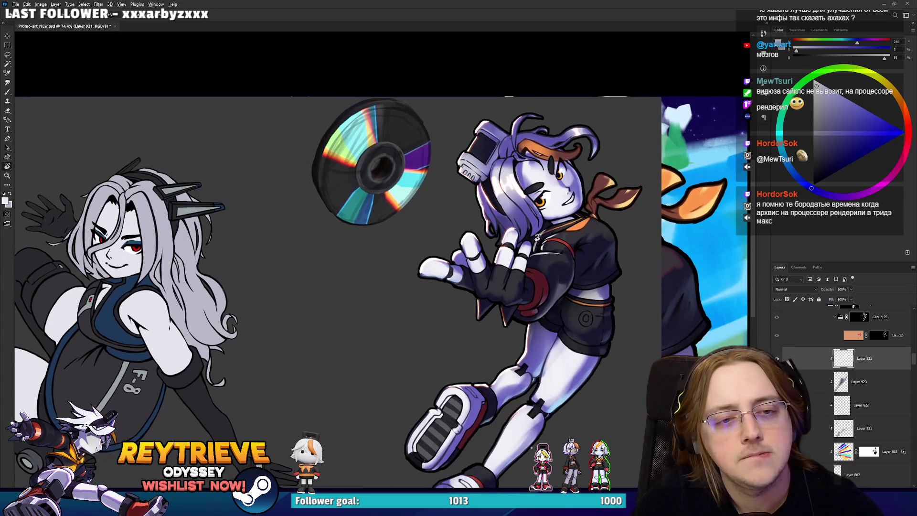
{"action": "scroll", "coordinate": [538, 236], "scroll_direction": "down", "scroll_amount": 1}
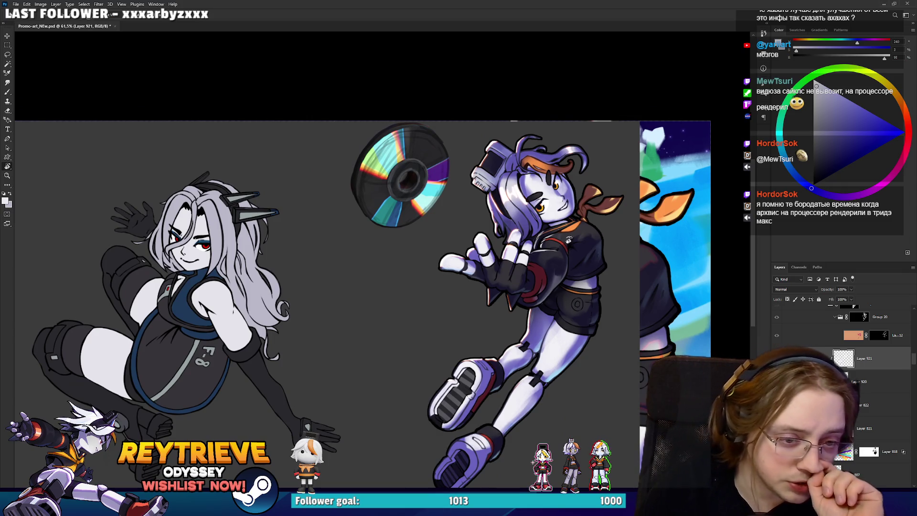
{"action": "scroll", "coordinate": [850, 382], "scroll_direction": "down", "scroll_amount": 5}
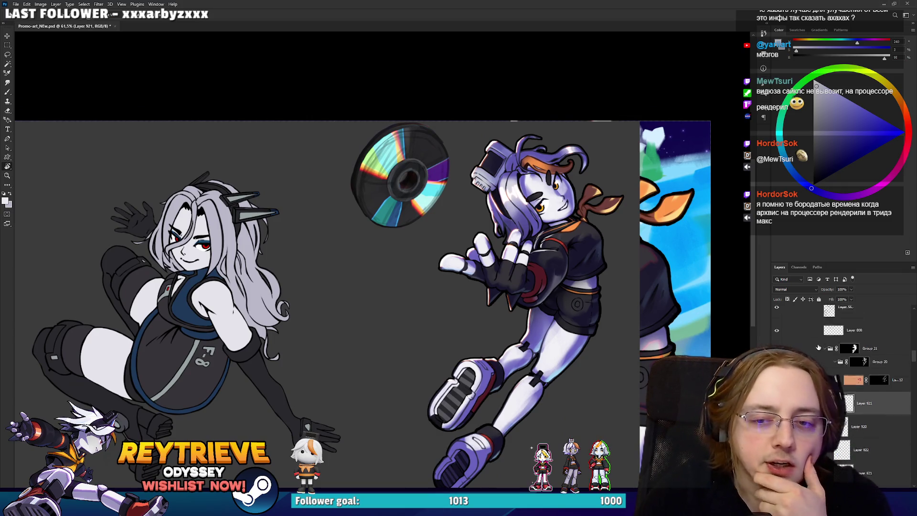
{"action": "scroll", "coordinate": [850, 382], "scroll_direction": "down", "scroll_amount": 2}
{"action": "scroll", "coordinate": [850, 382], "scroll_direction": "down", "scroll_amount": 1}
{"action": "scroll", "coordinate": [850, 382], "scroll_direction": "down", "scroll_amount": 2}
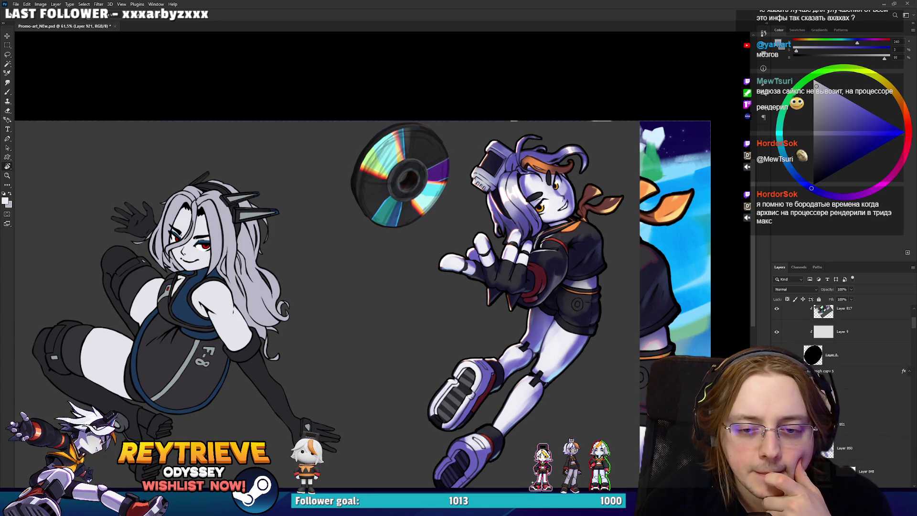
On Rey_High copy 5, flip between the new whiter-hair, bluish-purple colouring and the old version.
{"action": "left_click", "coordinate": [831, 371]}
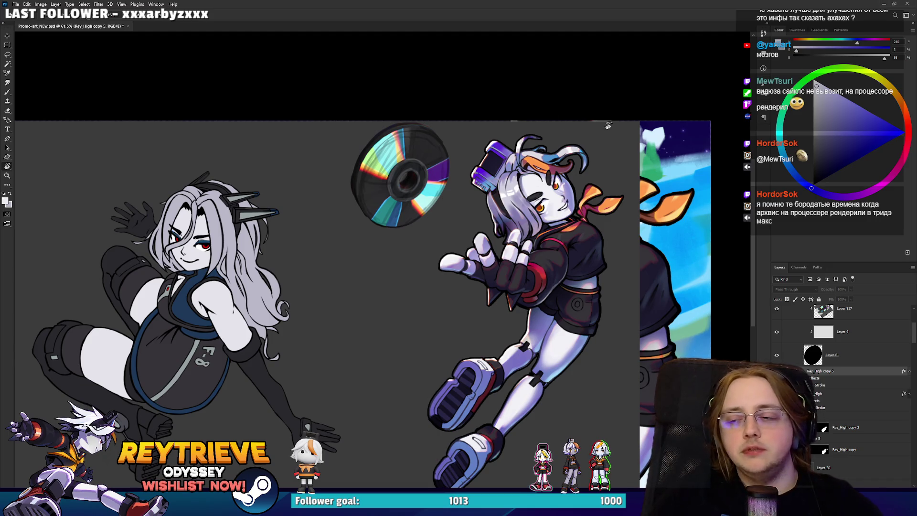
{"action": "key", "text": "ctrl+comma"}
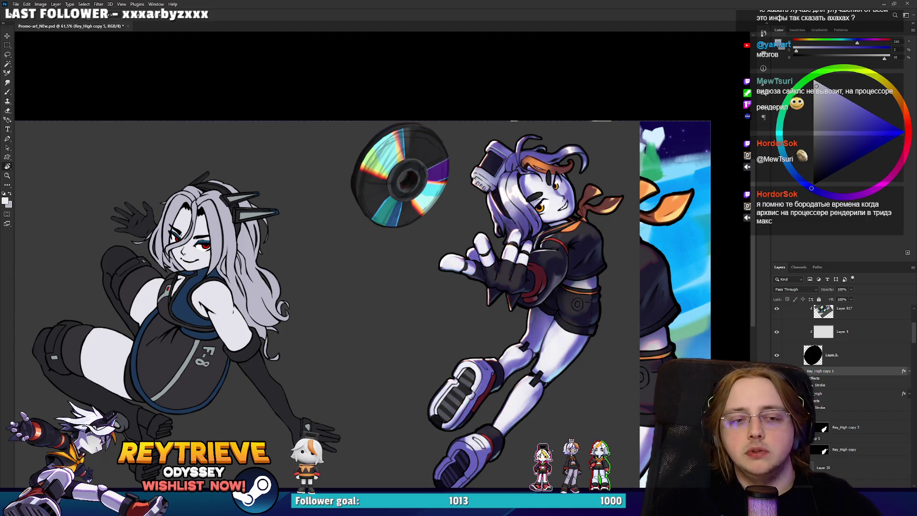
{"action": "key", "text": "ctrl+comma"}
{"action": "key", "text": "ctrl+comma"}
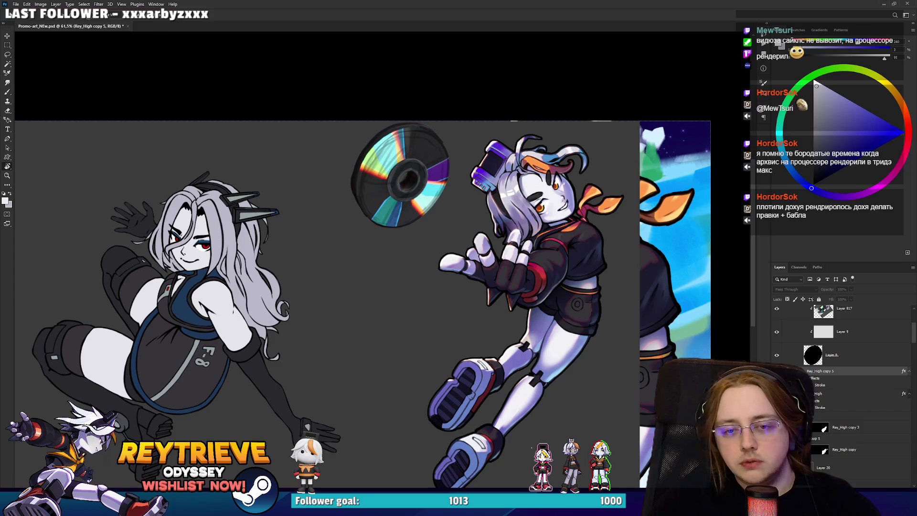
{"action": "key", "text": "ctrl+z"}
{"action": "key", "text": "ctrl+z"}
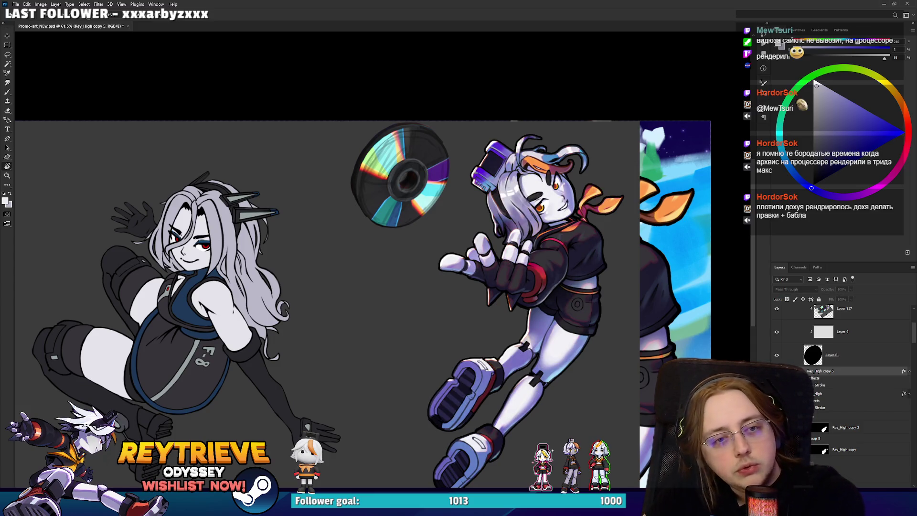
{"action": "key", "text": "ctrl+z"}
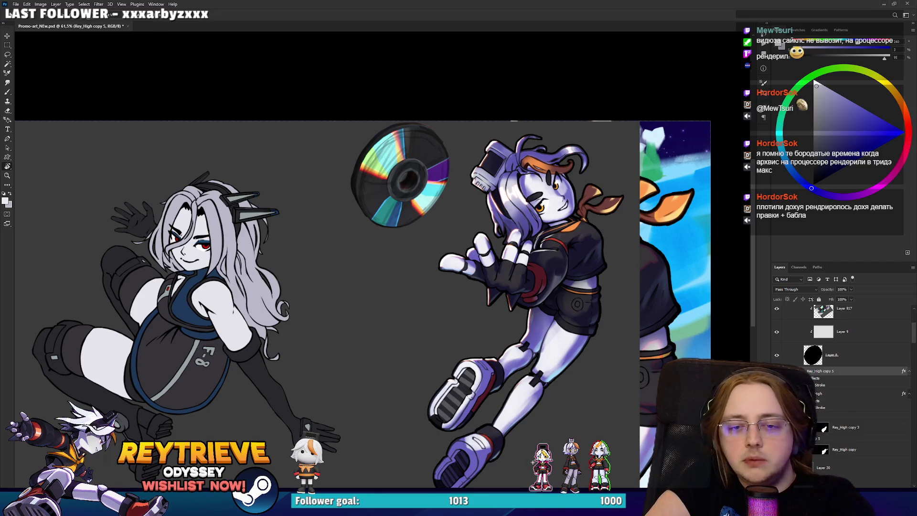
{"action": "key", "text": "ctrl+z"}
{"action": "key", "text": "ctrl+shift+z"}
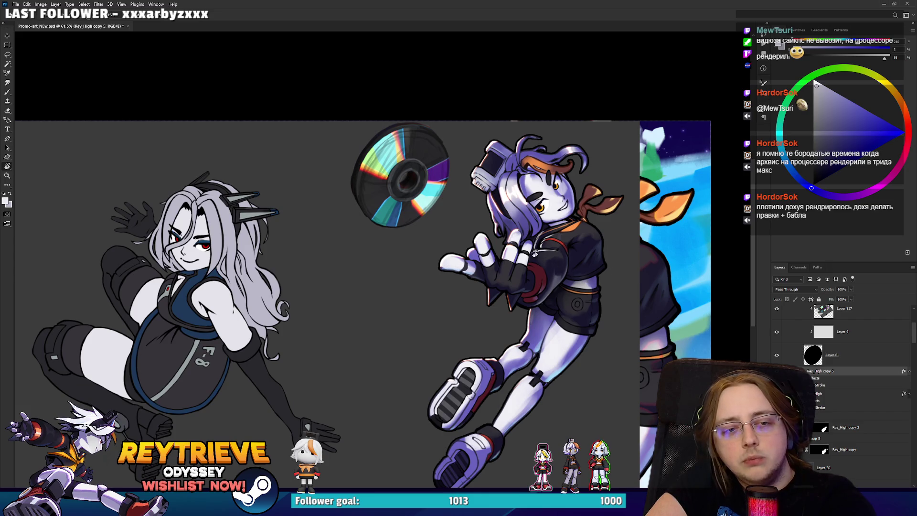
{"action": "key", "text": "ctrl+z"}
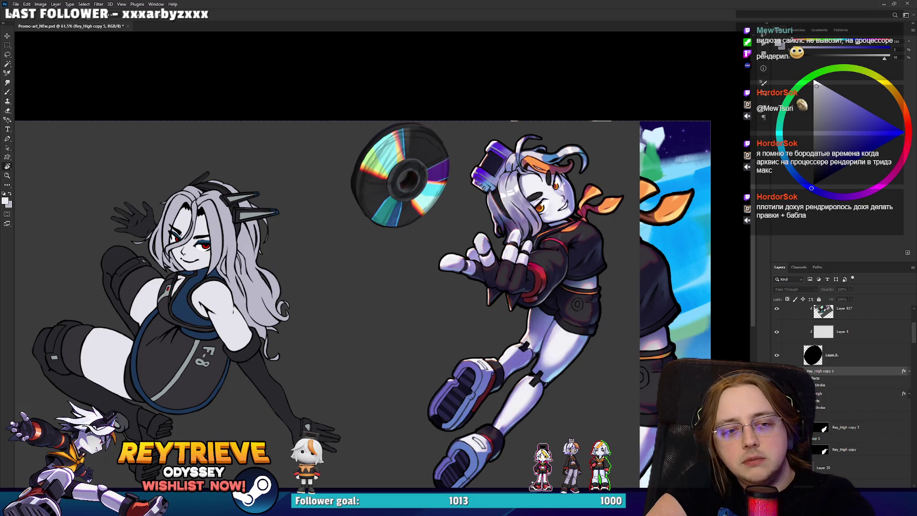
{"action": "key", "text": "ctrl+shift+z"}
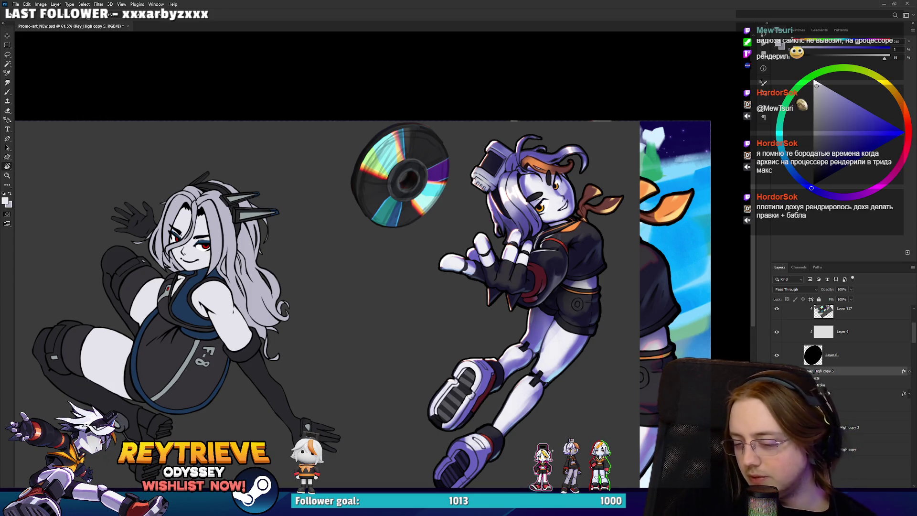
{"action": "key", "text": "alt+Tab"}
{"action": "key", "text": "alt+Tab"}
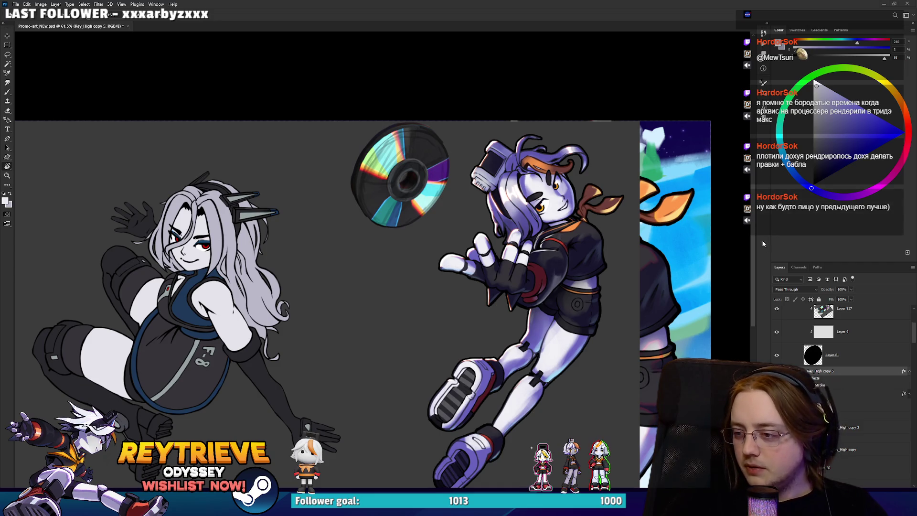
{"action": "left_click", "coordinate": [777, 371]}
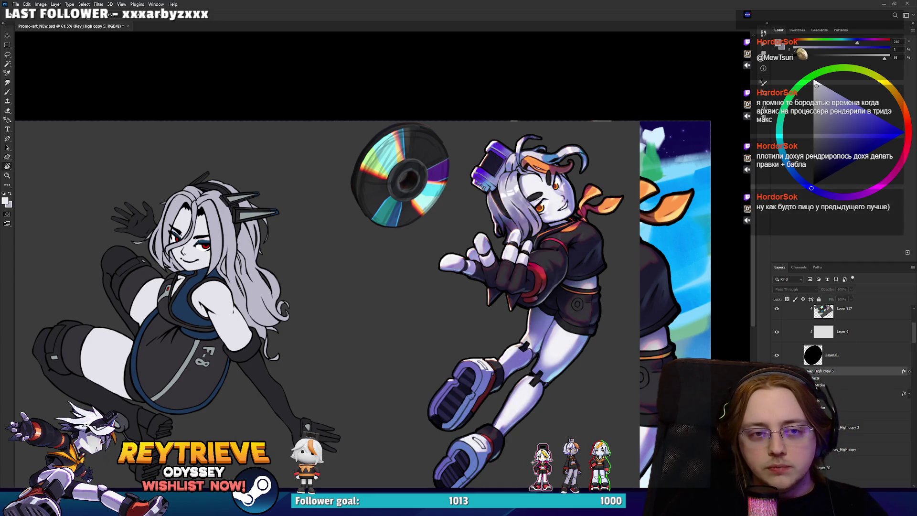
Toggle Rey_High copy 5 on and off to compare the face, keeping the new colouring.
{"action": "scroll", "coordinate": [559, 192], "scroll_direction": "up", "scroll_amount": 5}
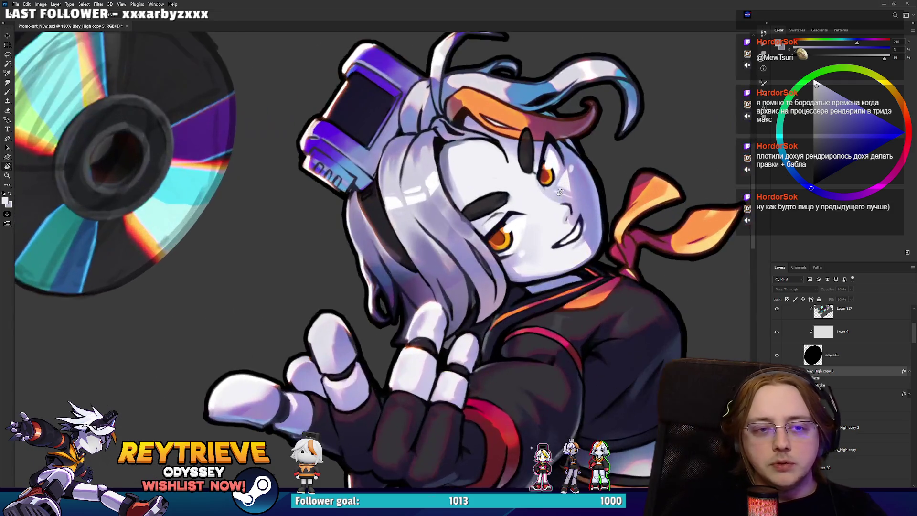
{"action": "scroll", "coordinate": [559, 193], "scroll_direction": "down", "scroll_amount": 6}
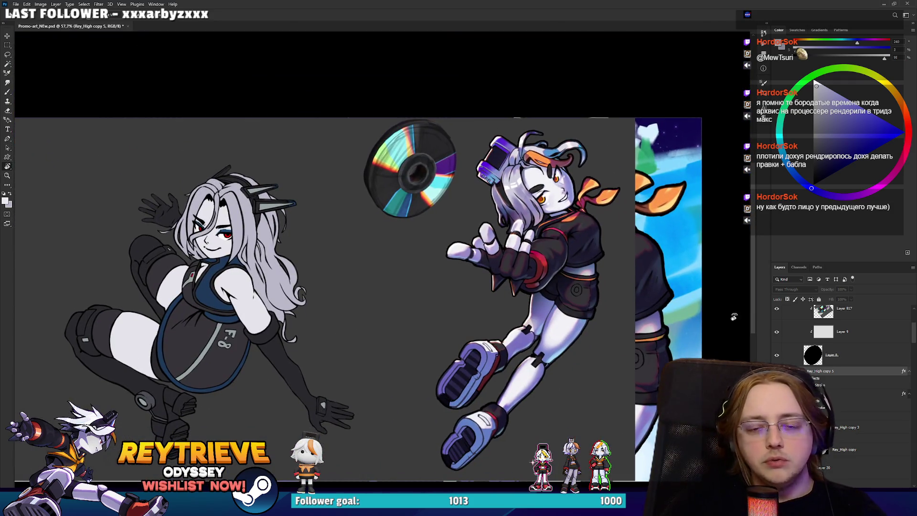
{"action": "left_click", "coordinate": [777, 370]}
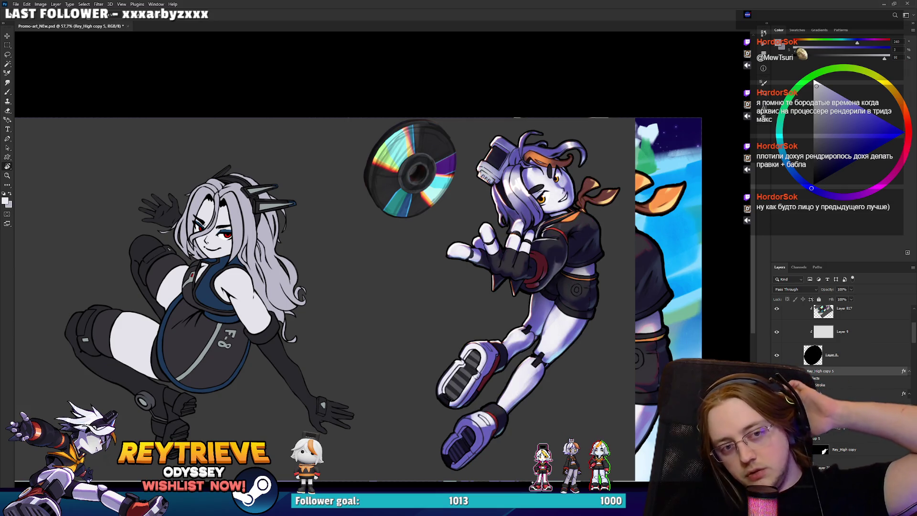
{"action": "left_click", "coordinate": [776, 371]}
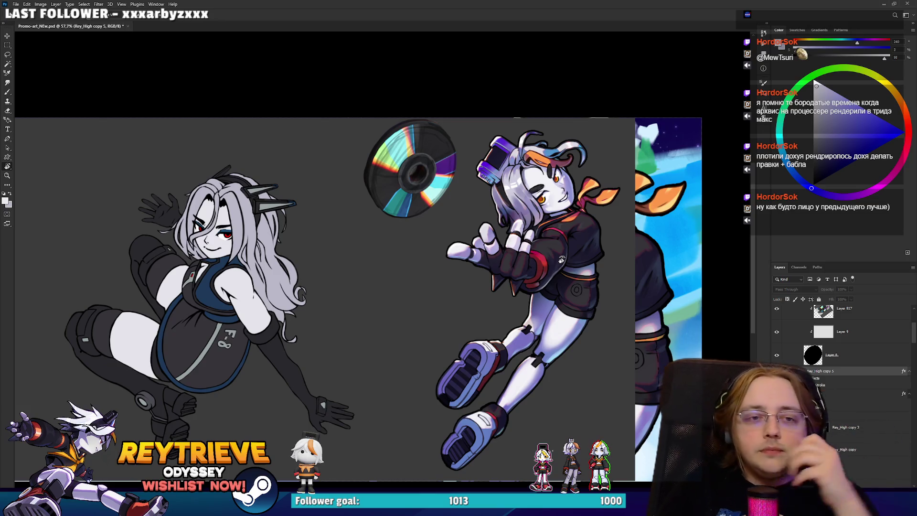
{"action": "key", "text": "ctrl+comma"}
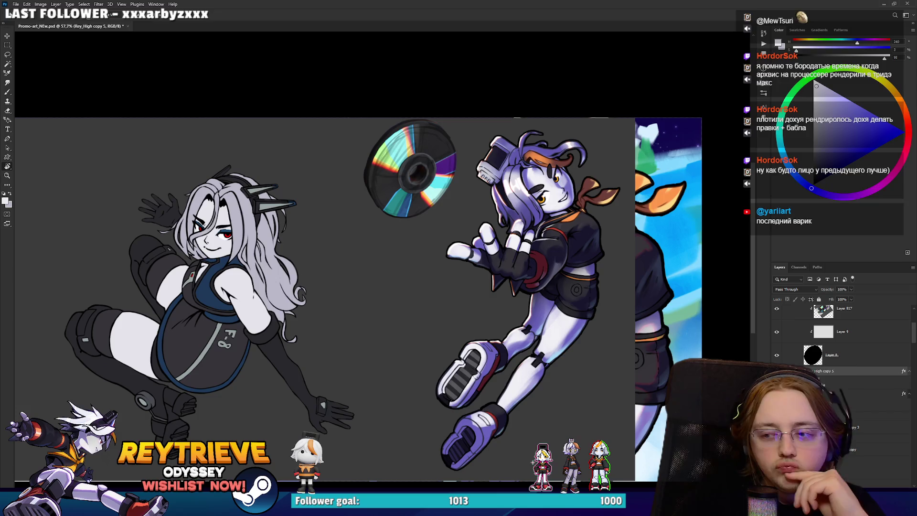
Duplicate Rey_High copy 5 as Rey_High copy 6, drag it to the top, and hide Group 6.
{"action": "right_click", "coordinate": [788, 367]}
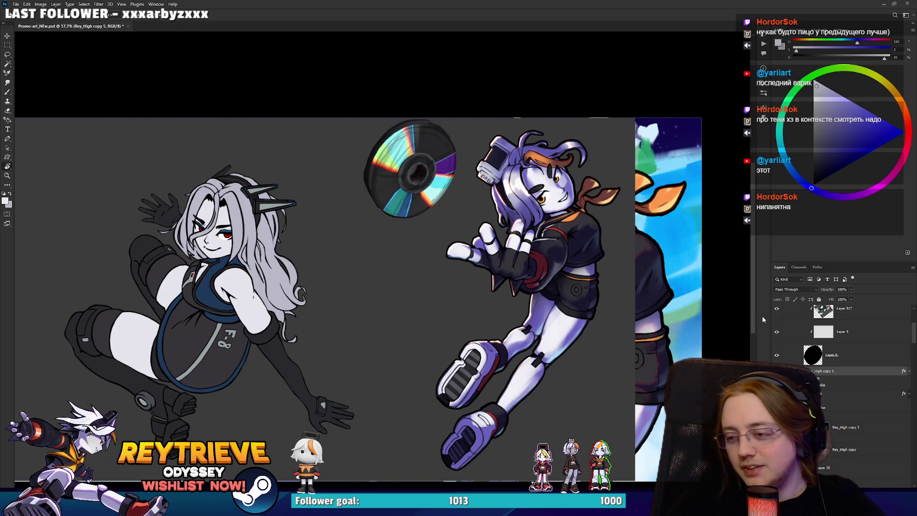
{"action": "scroll", "coordinate": [812, 334], "scroll_direction": "up", "scroll_amount": 5}
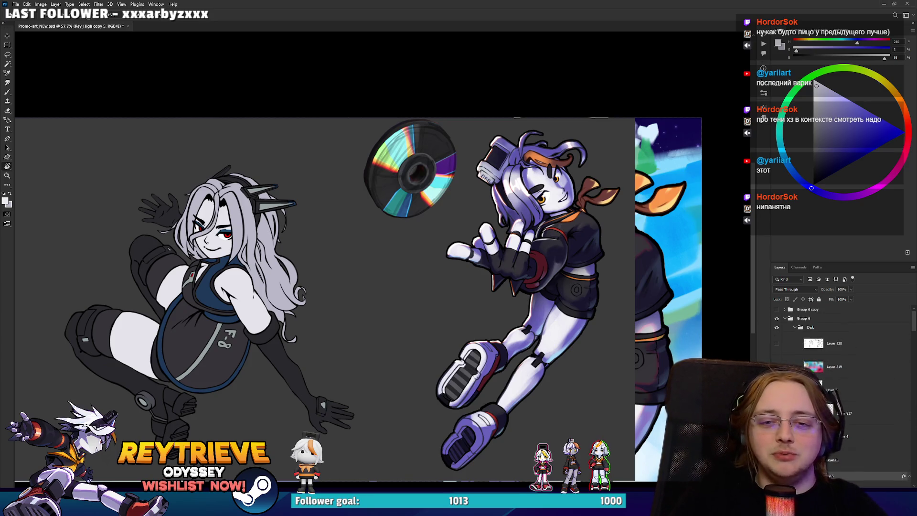
{"action": "scroll", "coordinate": [767, 342], "scroll_direction": "down", "scroll_amount": 2}
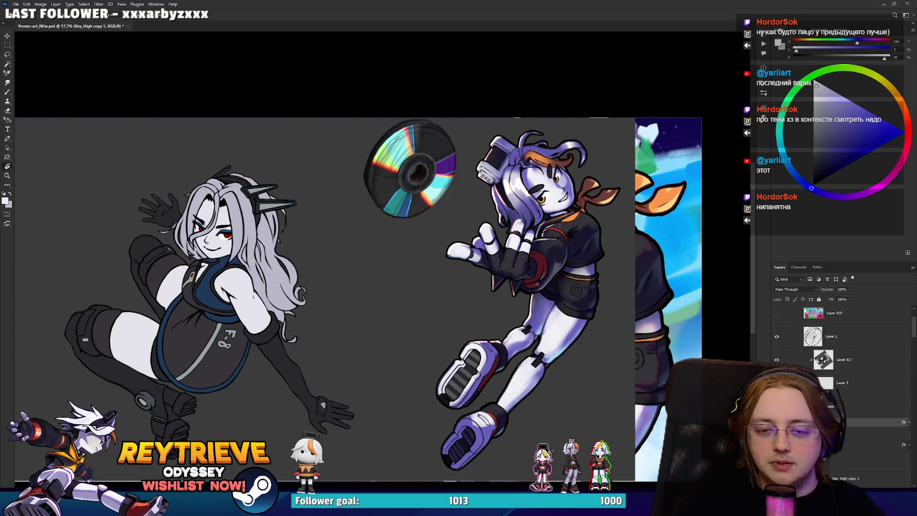
{"action": "scroll", "coordinate": [641, 368], "scroll_direction": "up", "scroll_amount": 1}
{"action": "scroll", "coordinate": [640, 368], "scroll_direction": "up", "scroll_amount": 1}
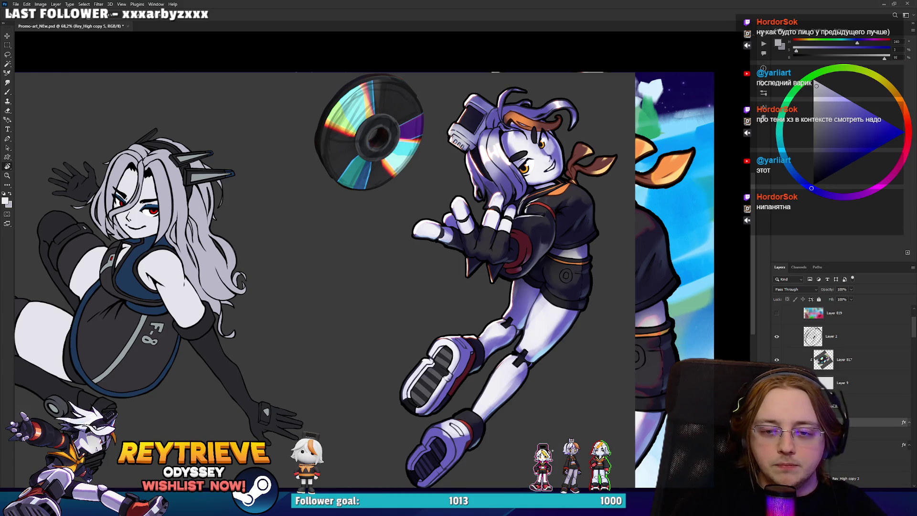
{"action": "left_click", "coordinate": [860, 445]}
{"action": "left_click", "coordinate": [860, 422]}
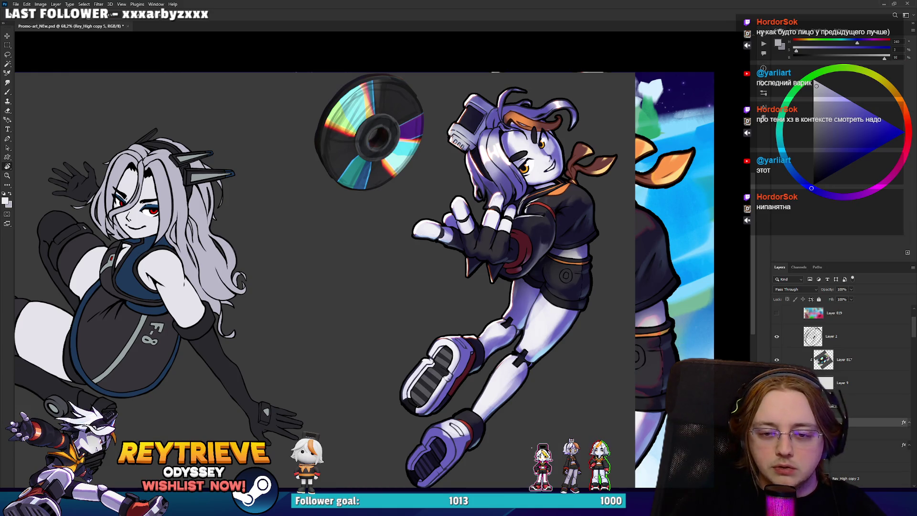
{"action": "key", "text": "ctrl+j"}
{"action": "mouse_move", "coordinate": [859, 422]}
{"action": "left_mouse_down"}
{"action": "mouse_move", "coordinate": [846, 278]}
{"action": "mouse_move", "coordinate": [825, 317]}
{"action": "left_mouse_up"}
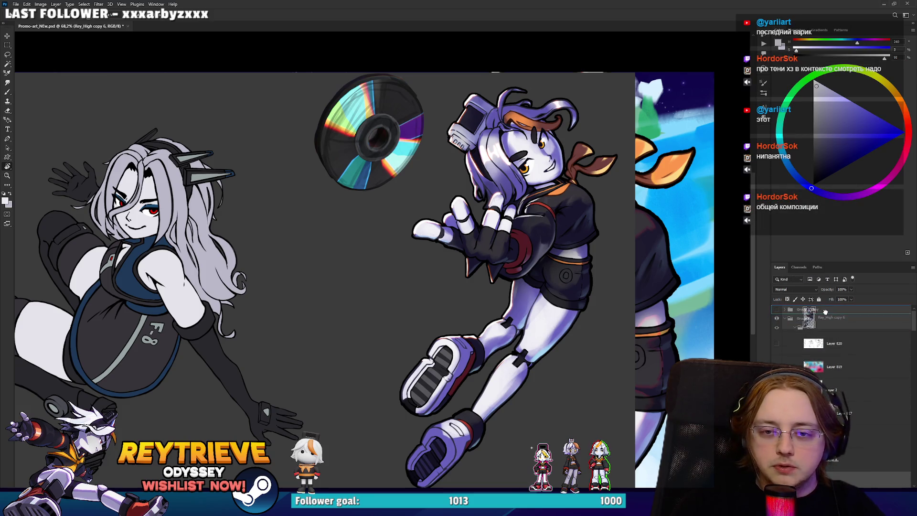
{"action": "left_click", "coordinate": [777, 342]}
Convert Rey_High copy 6 to a smart object and place it just below the Disk layer.
{"action": "left_click", "coordinate": [776, 326]}
{"action": "left_click", "coordinate": [777, 326]}
{"action": "scroll", "coordinate": [589, 300], "scroll_direction": "down", "scroll_amount": 3}
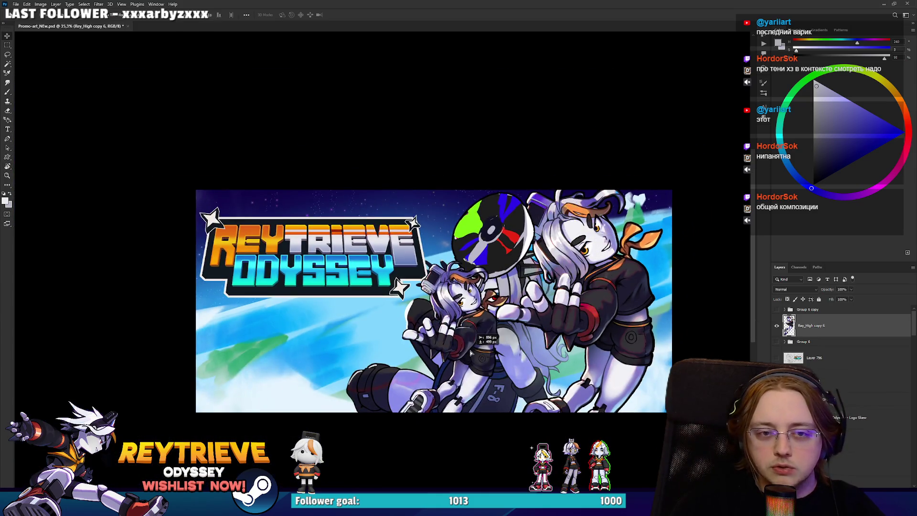
{"action": "scroll", "coordinate": [515, 350], "scroll_direction": "up", "scroll_amount": 1}
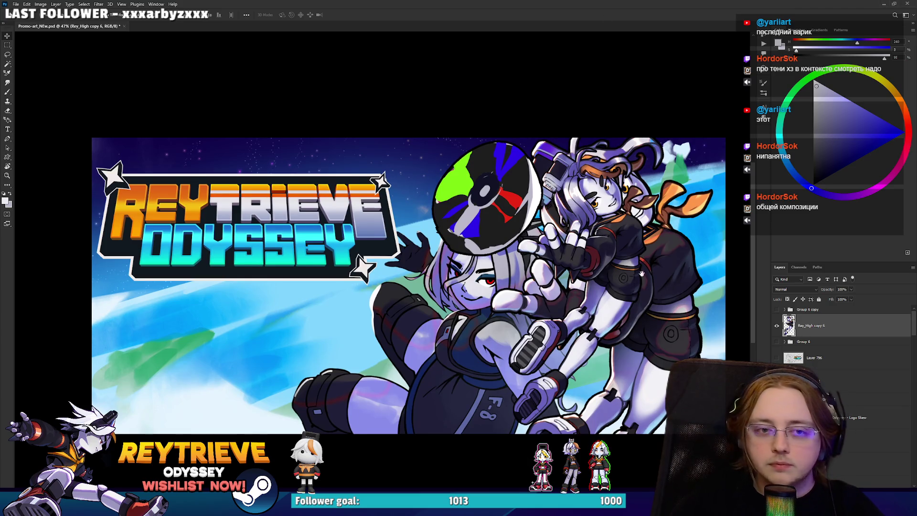
{"action": "left_click_drag", "start_coordinate": [644, 258], "coordinate": [623, 225]}
{"action": "right_click", "coordinate": [879, 327]}
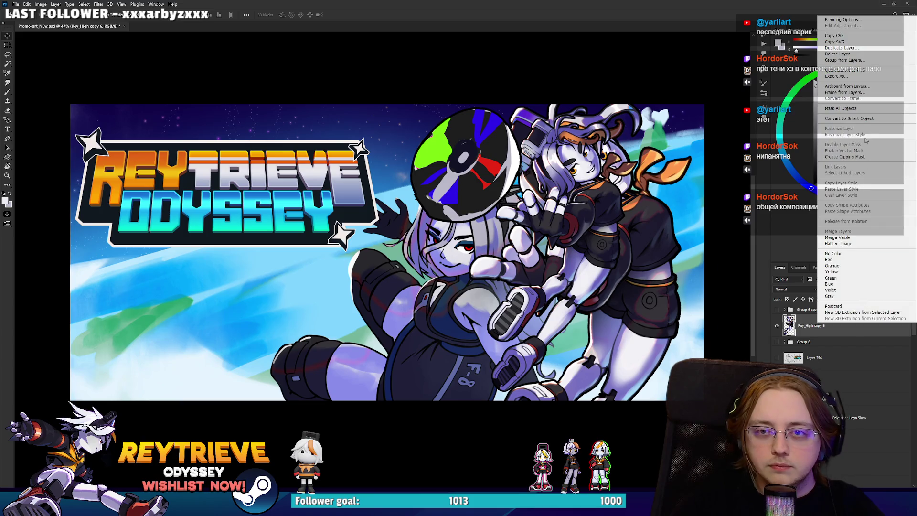
{"action": "left_click", "coordinate": [859, 123]}
{"action": "scroll", "coordinate": [841, 335], "scroll_direction": "down", "scroll_amount": 3}
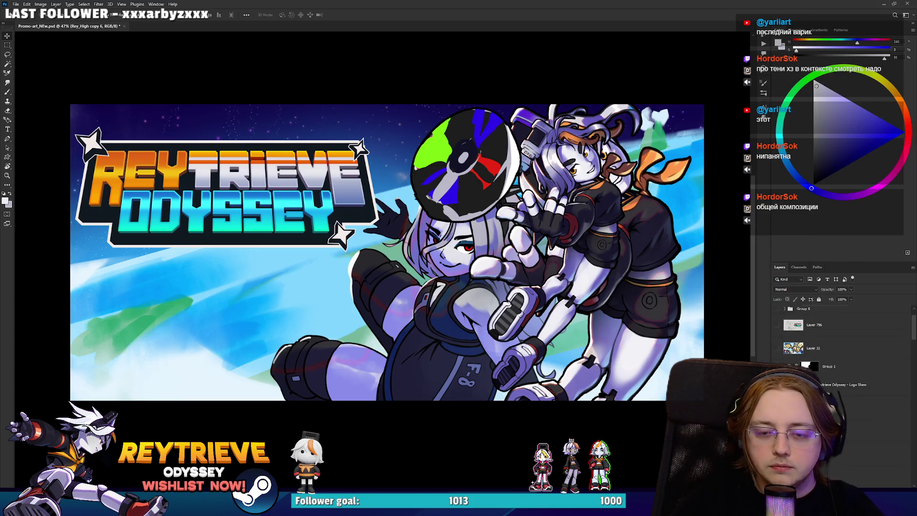
{"action": "scroll", "coordinate": [853, 471], "scroll_direction": "down", "scroll_amount": 5}
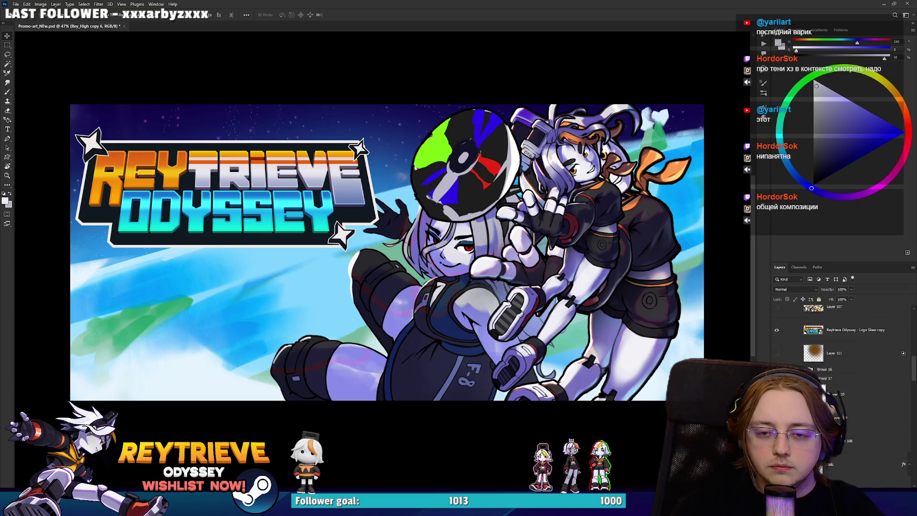
{"action": "left_click_drag", "start_coordinate": [852, 472], "coordinate": [840, 342]}
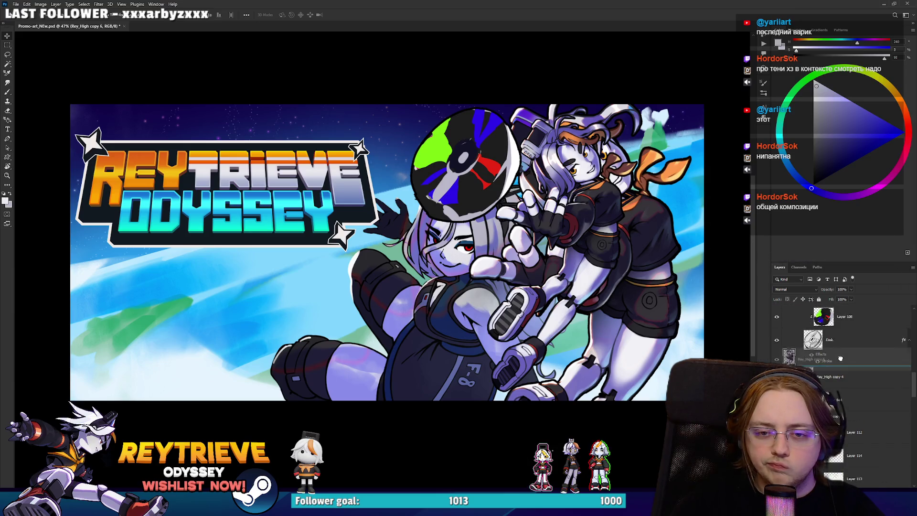
Free-transform the character copy, enlarging, skewing and shifting it into place.
{"action": "key", "text": "ctrl+t"}
{"action": "left_click_drag", "start_coordinate": [558, 392], "coordinate": [609, 350]}
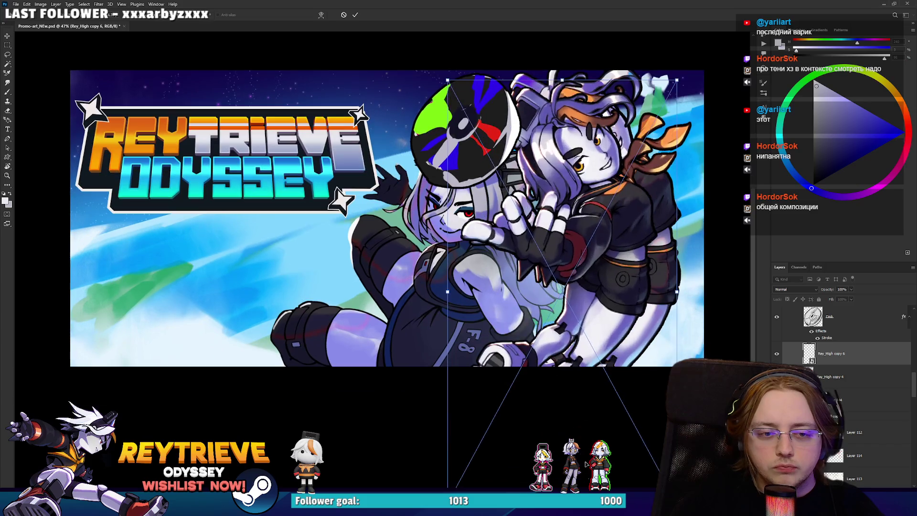
{"action": "scroll", "coordinate": [607, 351], "scroll_direction": "up", "scroll_amount": 4}
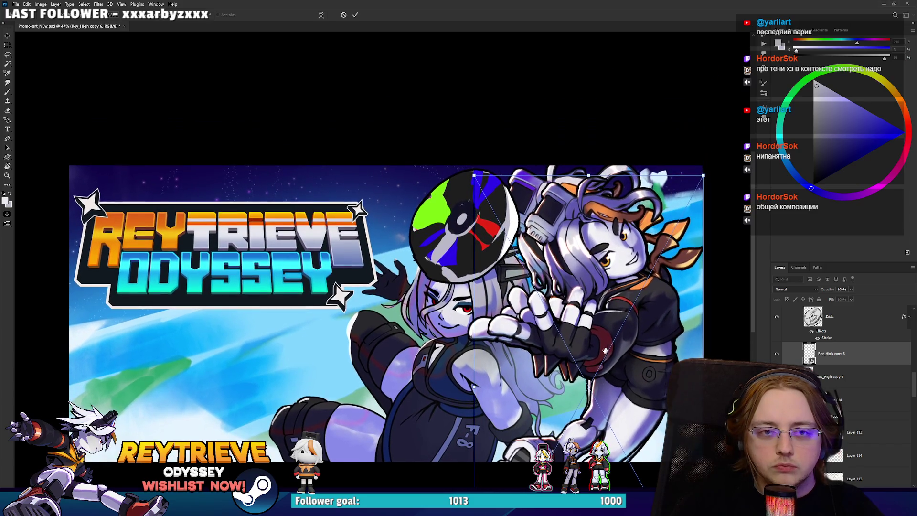
{"action": "left_click_drag", "start_coordinate": [575, 164], "coordinate": [573, 213]}
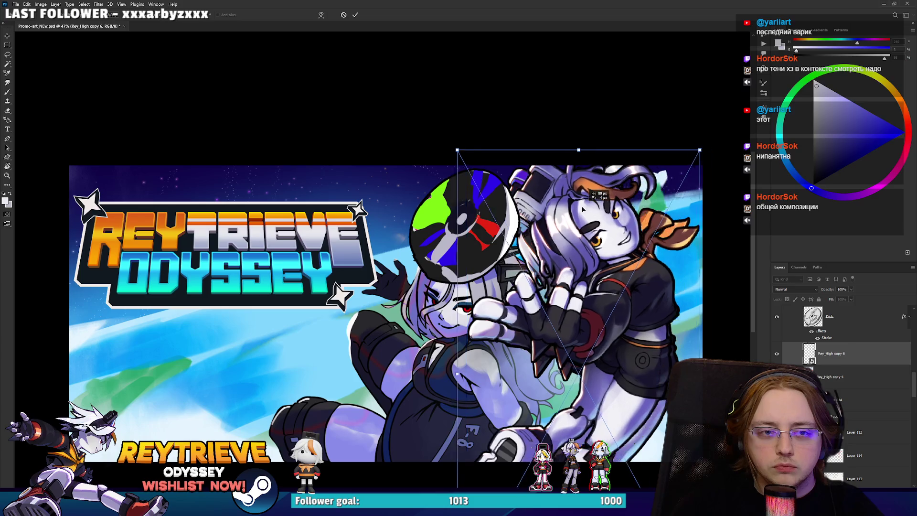
{"action": "left_click_drag", "start_coordinate": [689, 153], "coordinate": [683, 146]}
{"action": "mouse_move", "coordinate": [679, 191]}
{"action": "left_mouse_down"}
{"action": "mouse_move", "coordinate": [690, 192]}
{"action": "mouse_move", "coordinate": [663, 194]}
{"action": "left_mouse_up"}
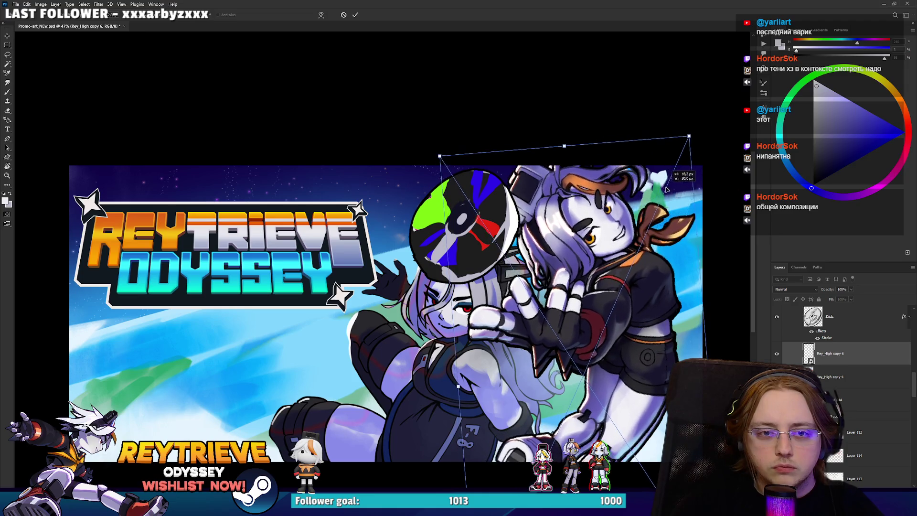
{"action": "key", "text": "Return"}
Toggle the adjusted character layer repeatedly to compare it with the original, leaving it visible.
{"action": "scroll", "coordinate": [635, 229], "scroll_direction": "down", "scroll_amount": 3}
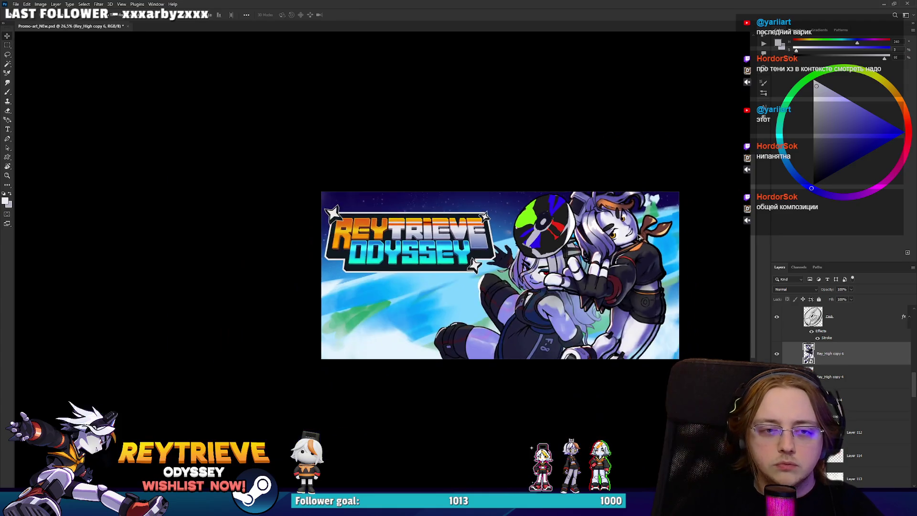
{"action": "scroll", "coordinate": [635, 229], "scroll_direction": "up", "scroll_amount": 2}
{"action": "left_click", "coordinate": [778, 356]}
{"action": "left_click", "coordinate": [778, 356]}
{"action": "left_click", "coordinate": [779, 356]}
{"action": "left_click", "coordinate": [778, 356]}
{"action": "scroll", "coordinate": [601, 326], "scroll_direction": "down", "scroll_amount": 2}
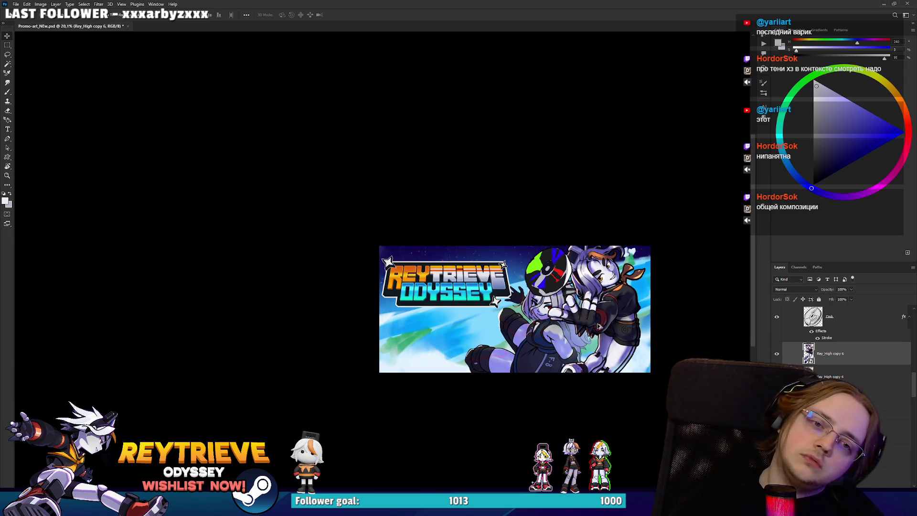
{"action": "left_click", "coordinate": [778, 354]}
{"action": "left_click", "coordinate": [778, 355]}
{"action": "left_click", "coordinate": [779, 355]}
{"action": "left_click", "coordinate": [778, 355]}
{"action": "scroll", "coordinate": [621, 329], "scroll_direction": "down", "scroll_amount": 2}
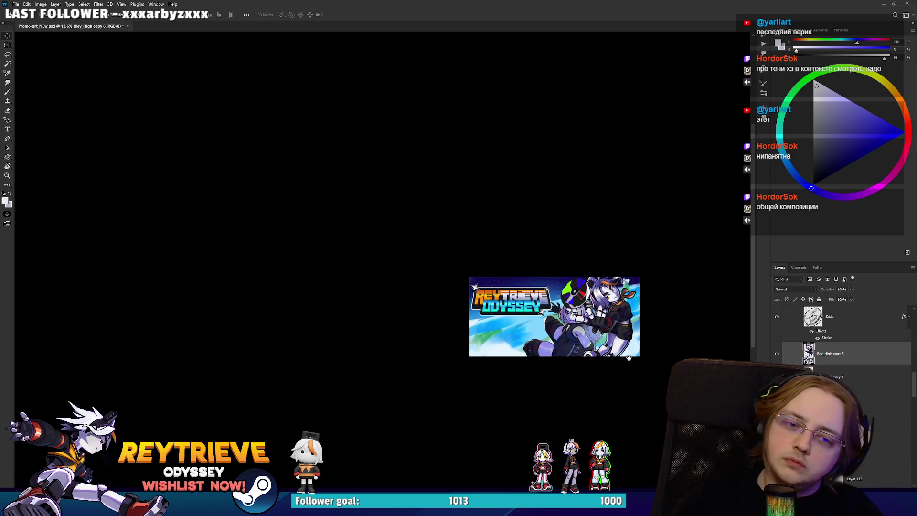
{"action": "left_click_drag", "start_coordinate": [631, 352], "coordinate": [618, 354]}
{"action": "left_click", "coordinate": [777, 355]}
{"action": "left_click", "coordinate": [777, 355]}
{"action": "left_click", "coordinate": [777, 356]}
{"action": "left_click", "coordinate": [777, 356]}
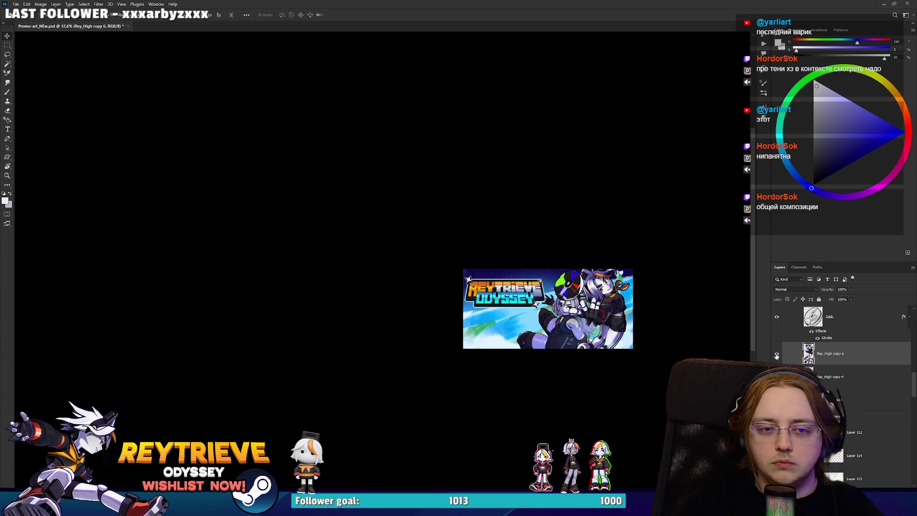
{"action": "left_click", "coordinate": [776, 355]}
{"action": "left_click", "coordinate": [777, 355]}
{"action": "scroll", "coordinate": [606, 321], "scroll_direction": "up", "scroll_amount": 2}
{"action": "scroll", "coordinate": [628, 323], "scroll_direction": "up", "scroll_amount": 2}
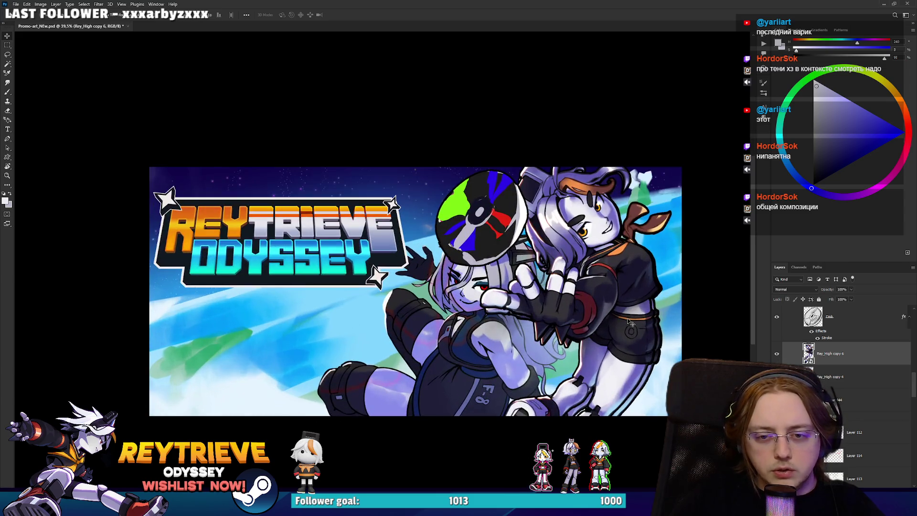
Rotate the right character about 5.8 degrees.
{"action": "key", "text": "ctrl+t"}
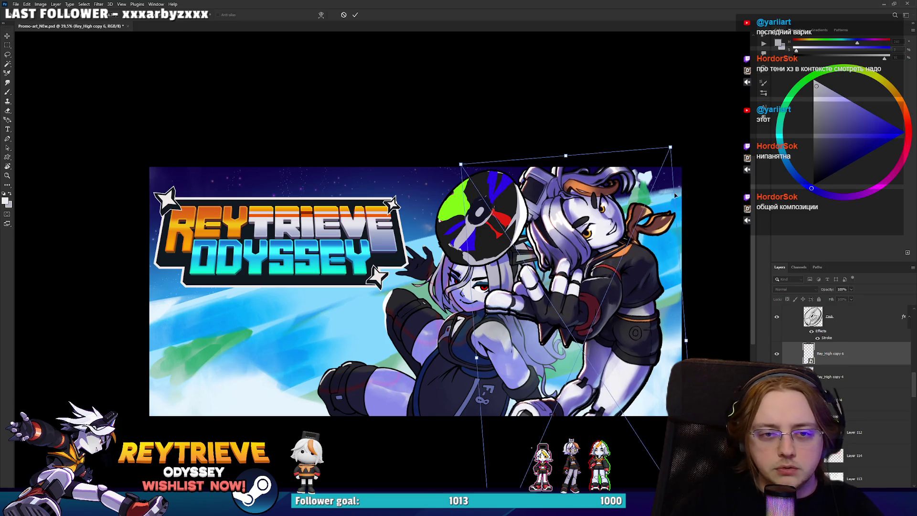
{"action": "left_click_drag", "start_coordinate": [694, 149], "coordinate": [690, 148]}
{"action": "key", "text": "Return"}
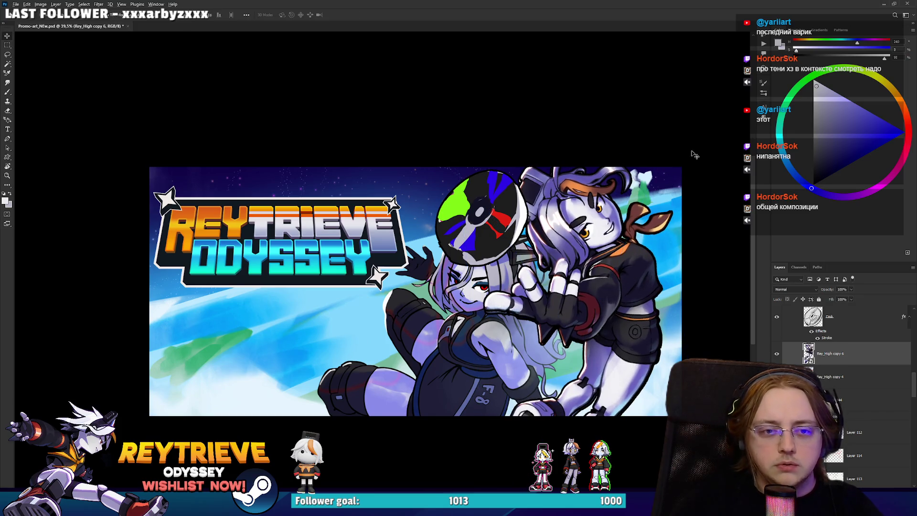
{"action": "scroll", "coordinate": [380, 262], "scroll_direction": "down", "scroll_amount": 2}
{"action": "scroll", "coordinate": [527, 296], "scroll_direction": "down", "scroll_amount": 2}
{"action": "left_click_drag", "start_coordinate": [486, 329], "coordinate": [566, 323]}
{"action": "scroll", "coordinate": [572, 315], "scroll_direction": "down", "scroll_amount": 2}
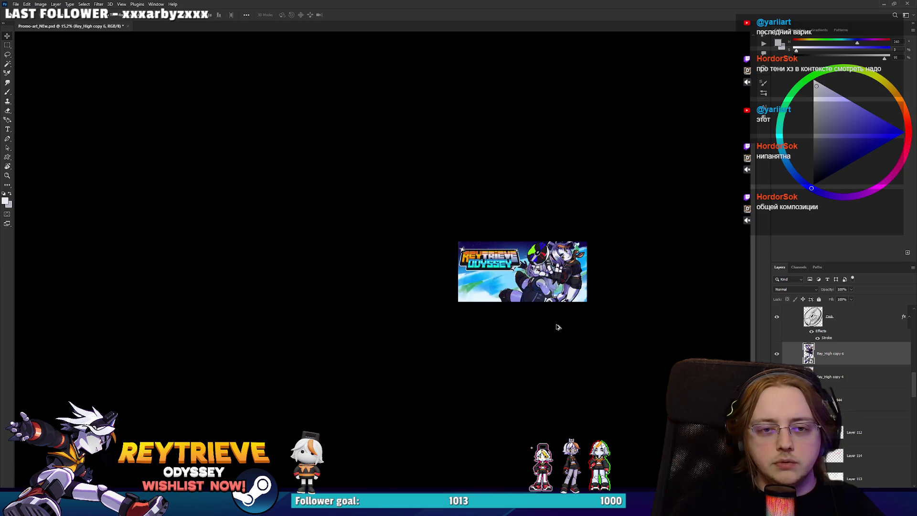
{"action": "scroll", "coordinate": [572, 316], "scroll_direction": "down", "scroll_amount": 1}
{"action": "left_click", "coordinate": [776, 352]}
{"action": "left_click", "coordinate": [777, 353]}
{"action": "left_click", "coordinate": [776, 353]}
{"action": "left_click", "coordinate": [775, 353]}
{"action": "left_click", "coordinate": [776, 353]}
{"action": "left_click", "coordinate": [775, 353]}
{"action": "left_click", "coordinate": [776, 353]}
{"action": "left_click", "coordinate": [775, 353]}
{"action": "left_click", "coordinate": [776, 353]}
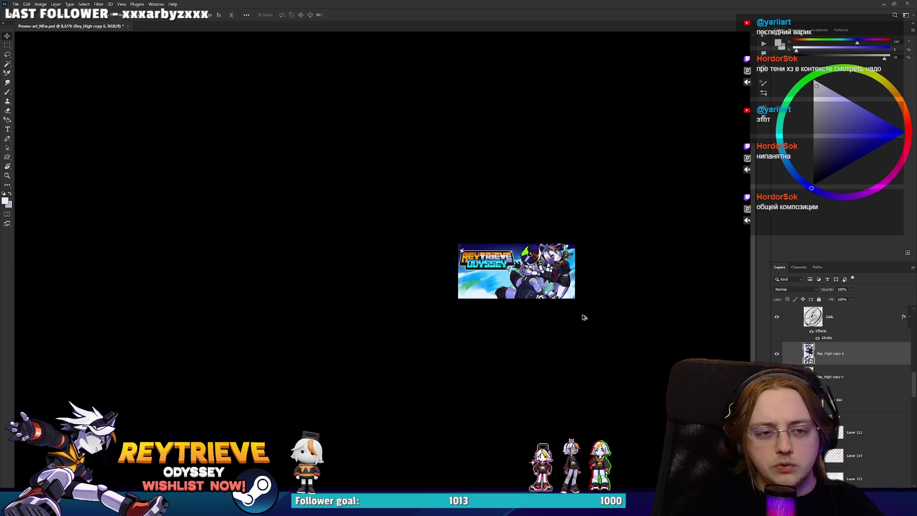
{"action": "scroll", "coordinate": [550, 286], "scroll_direction": "up", "scroll_amount": 3}
{"action": "left_click", "coordinate": [776, 352]}
{"action": "left_click", "coordinate": [777, 353]}
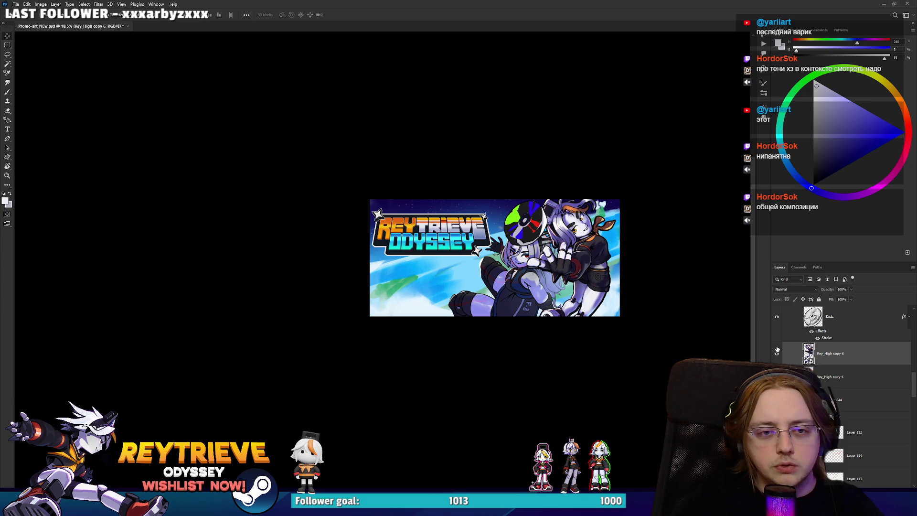
{"action": "left_click", "coordinate": [777, 352]}
{"action": "left_click", "coordinate": [776, 353]}
{"action": "scroll", "coordinate": [574, 260], "scroll_direction": "down", "scroll_amount": 2}
{"action": "scroll", "coordinate": [573, 261], "scroll_direction": "up", "scroll_amount": 5}
{"action": "left_click", "coordinate": [776, 354]}
{"action": "left_click", "coordinate": [776, 354]}
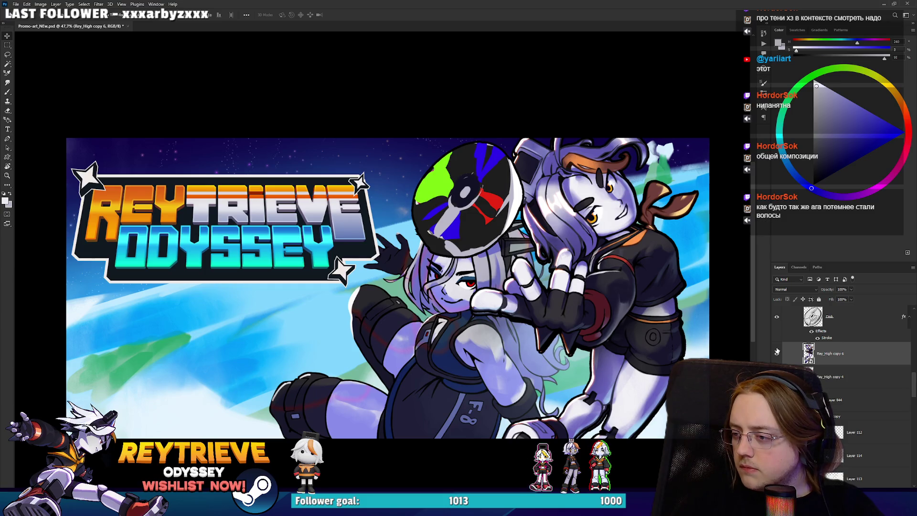
{"action": "key", "text": "ctrl+minus"}
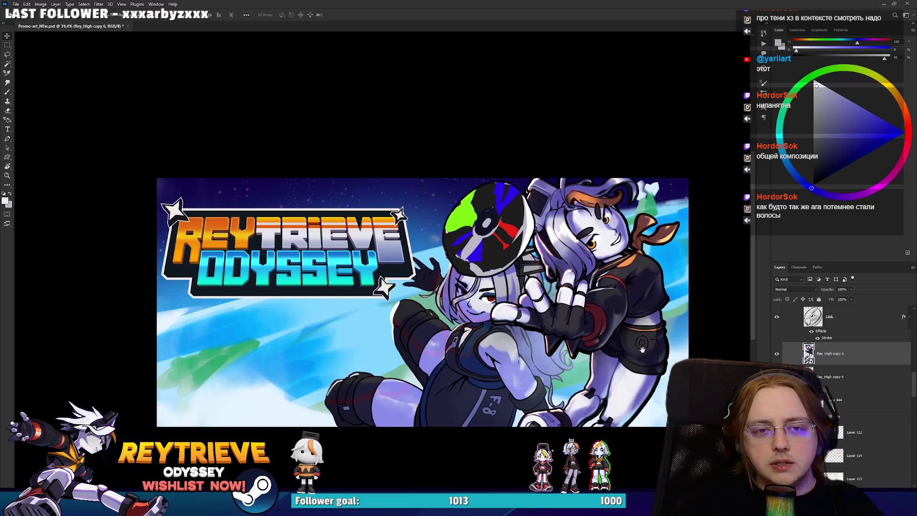
{"action": "left_click", "coordinate": [777, 354]}
{"action": "left_click", "coordinate": [777, 354]}
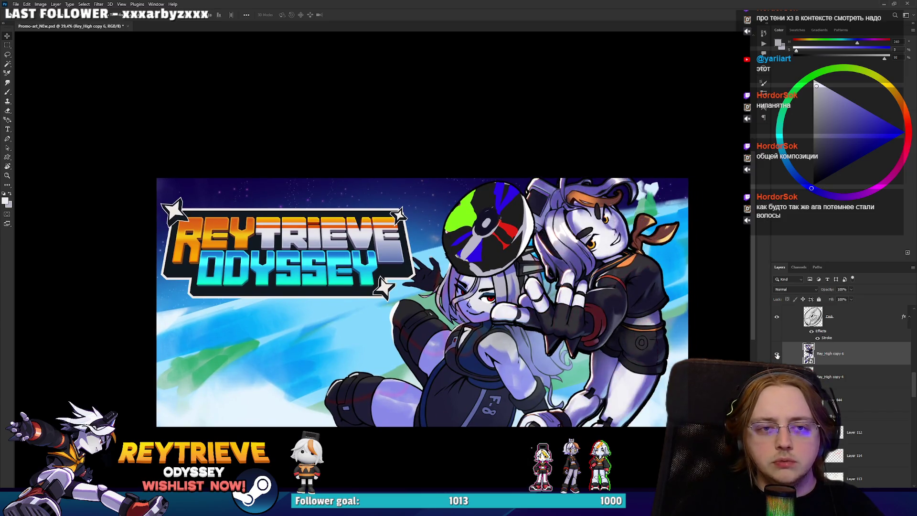
{"action": "left_click", "coordinate": [776, 355]}
{"action": "left_click", "coordinate": [777, 354]}
{"action": "left_click", "coordinate": [777, 355]}
{"action": "left_click", "coordinate": [776, 355]}
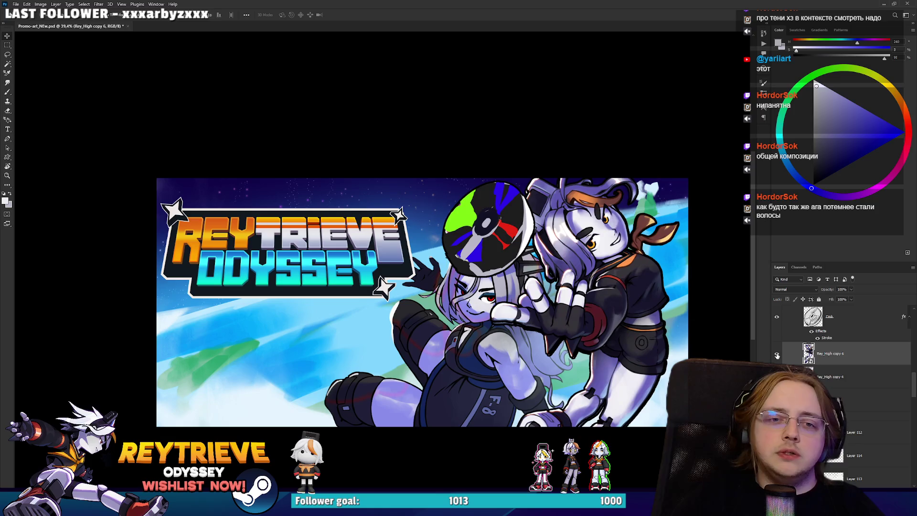
{"action": "left_click", "coordinate": [776, 355]}
{"action": "left_click", "coordinate": [776, 356]}
{"action": "key", "text": "ctrl+plus"}
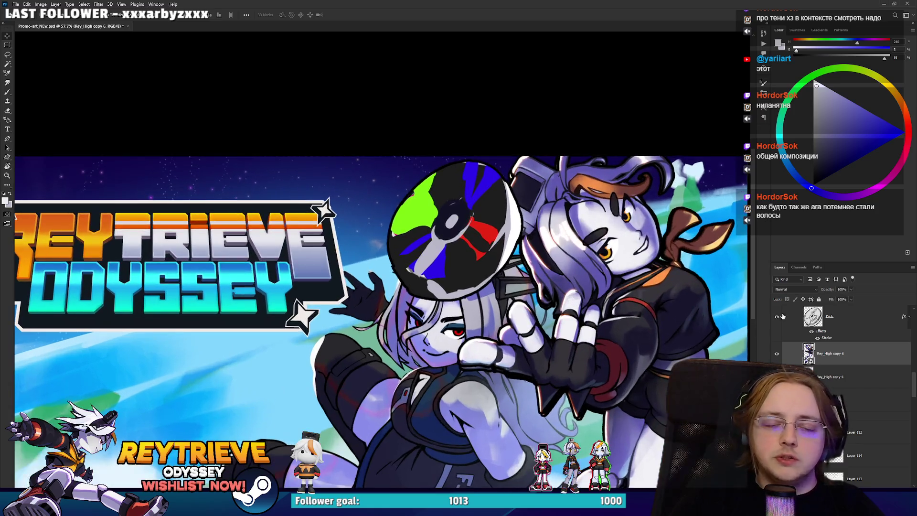
{"action": "left_click", "coordinate": [821, 349]}
{"action": "key", "text": "b"}
{"action": "left_click", "coordinate": [554, 231], "text": "alt"}
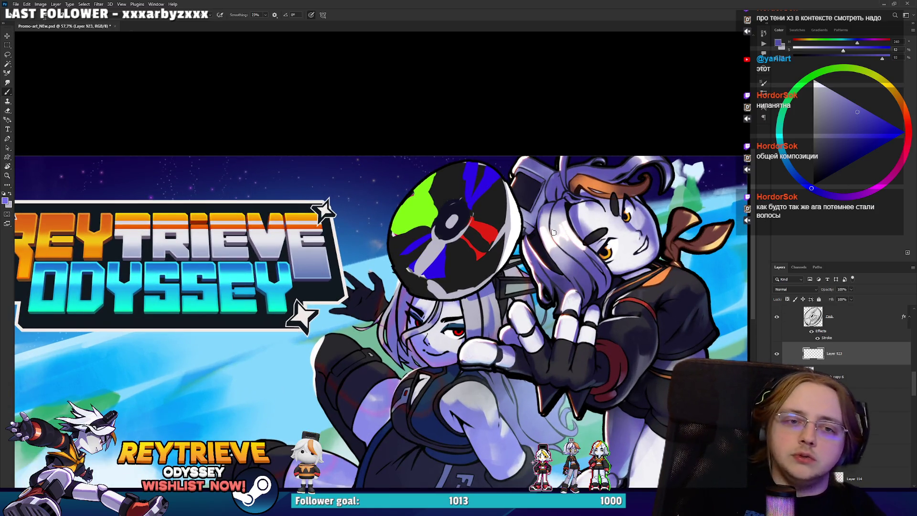
{"action": "left_click_drag", "start_coordinate": [552, 242], "coordinate": [654, 205]}
{"action": "key", "text": "ctrl+z"}
{"action": "left_click", "coordinate": [815, 82]}
{"action": "left_click_drag", "start_coordinate": [592, 201], "coordinate": [626, 237]}
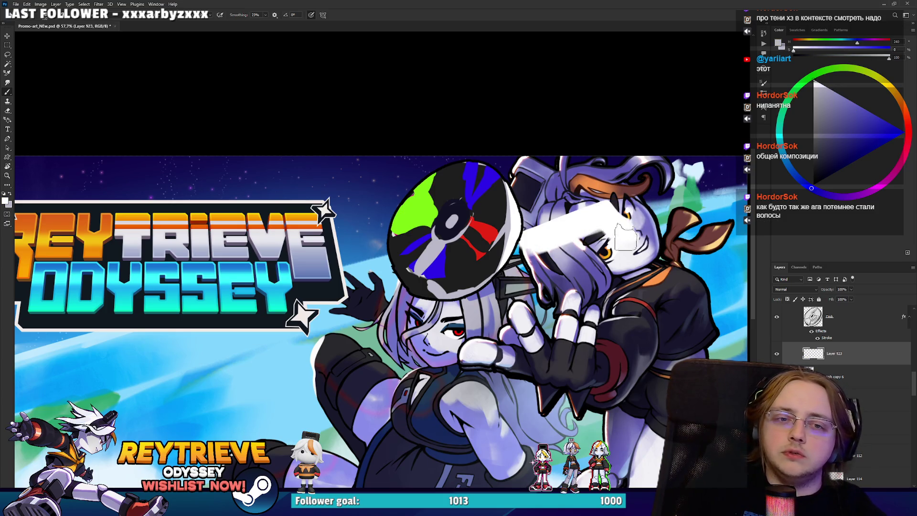
{"action": "key", "text": "ctrl+z"}
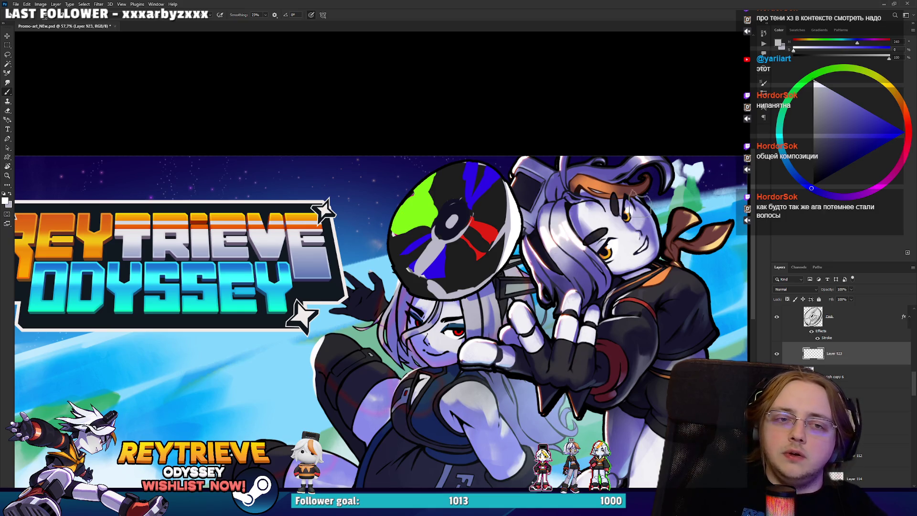
{"action": "key", "text": "ctrl+shift+z"}
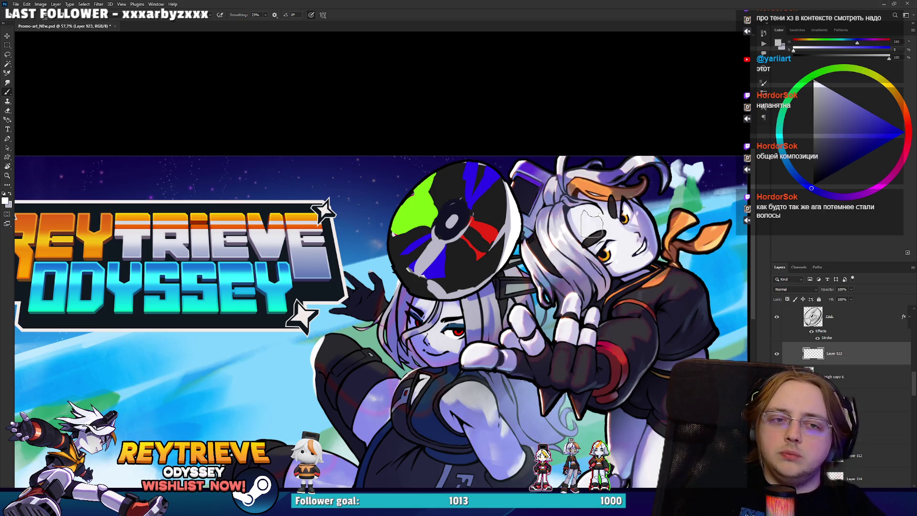
{"action": "left_click_drag", "start_coordinate": [530, 249], "coordinate": [615, 207]}
{"action": "left_click_drag", "start_coordinate": [603, 152], "coordinate": [526, 194]}
{"action": "left_click_drag", "start_coordinate": [688, 136], "coordinate": [495, 187]}
{"action": "left_click_drag", "start_coordinate": [463, 365], "coordinate": [690, 275]}
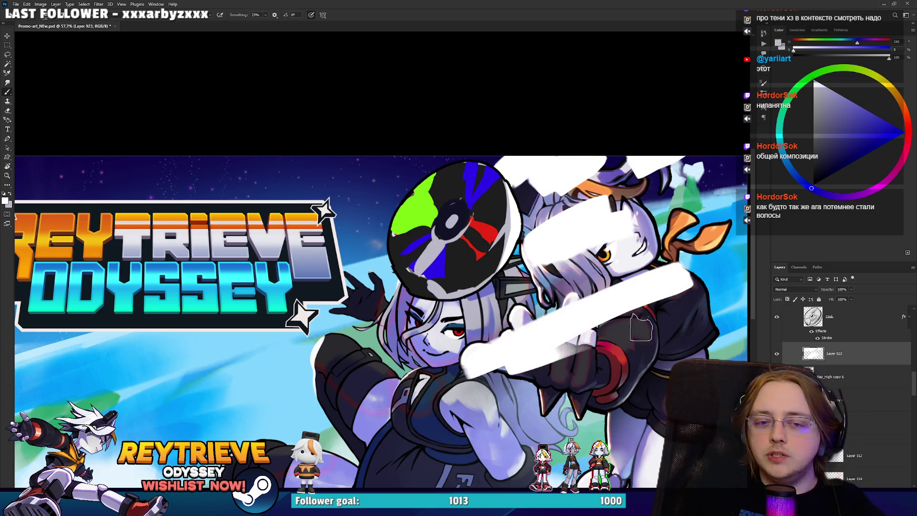
{"action": "key", "text": "Delete"}
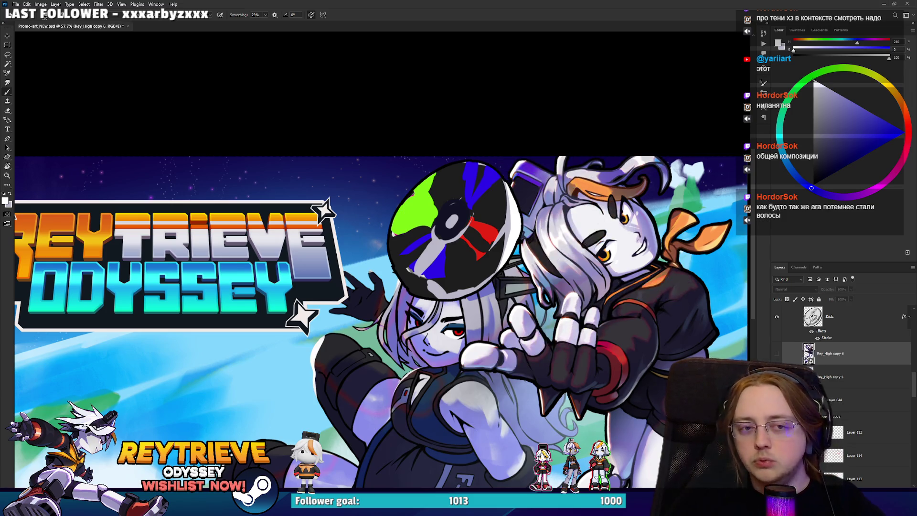
{"action": "left_click", "coordinate": [778, 355]}
{"action": "scroll", "coordinate": [695, 317], "scroll_direction": "down", "scroll_amount": 2}
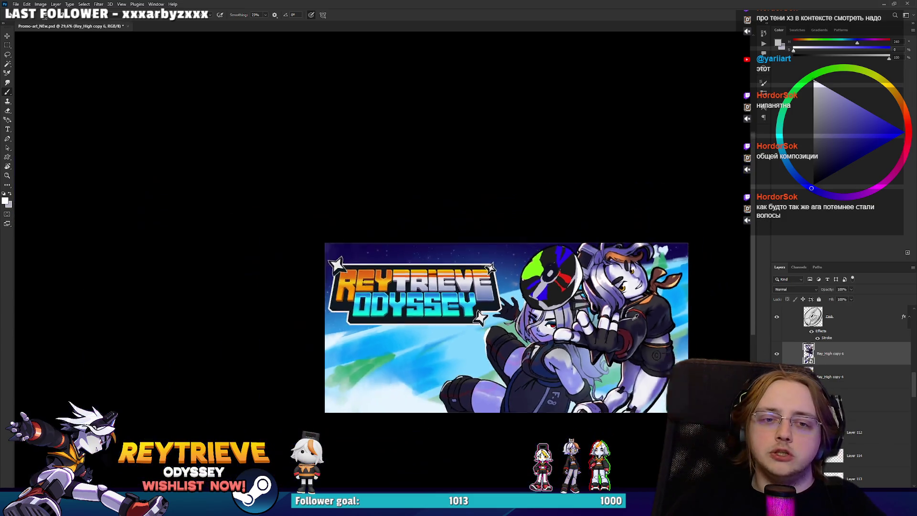
Toggle Rey_High copy 6 off and on to compare the tilted character.
{"action": "left_click", "coordinate": [777, 354]}
{"action": "left_click", "coordinate": [778, 355]}
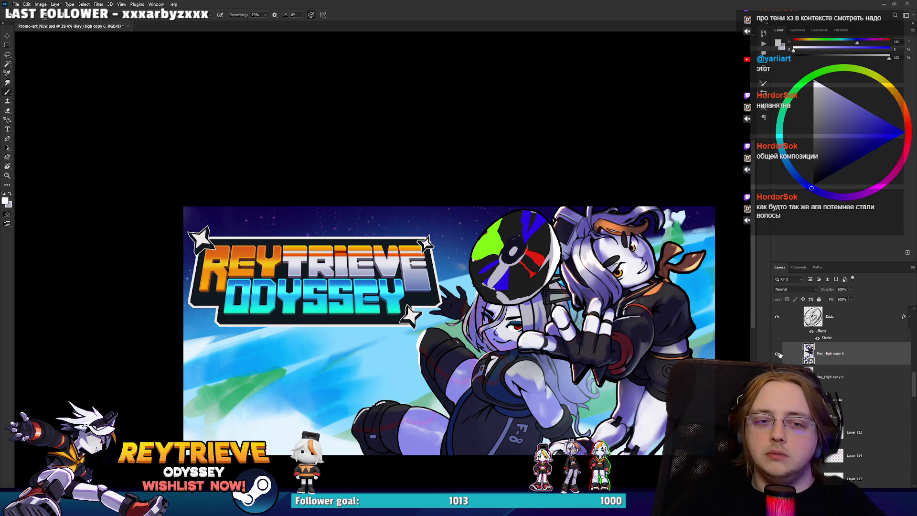
{"action": "scroll", "coordinate": [676, 316], "scroll_direction": "down", "scroll_amount": 2}
{"action": "scroll", "coordinate": [676, 306], "scroll_direction": "up", "scroll_amount": 3}
{"action": "scroll", "coordinate": [668, 301], "scroll_direction": "up", "scroll_amount": 1}
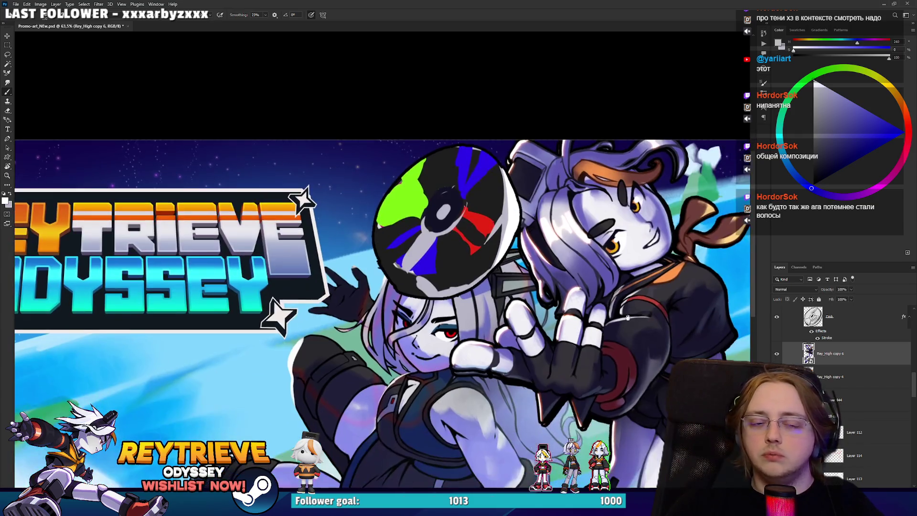
{"action": "scroll", "coordinate": [661, 291], "scroll_direction": "down", "scroll_amount": 3}
{"action": "scroll", "coordinate": [628, 328], "scroll_direction": "up", "scroll_amount": 2}
Save the PSD, then switch to Discord and play the star-trophy video in chat.
{"action": "key", "text": "ctrl+s"}
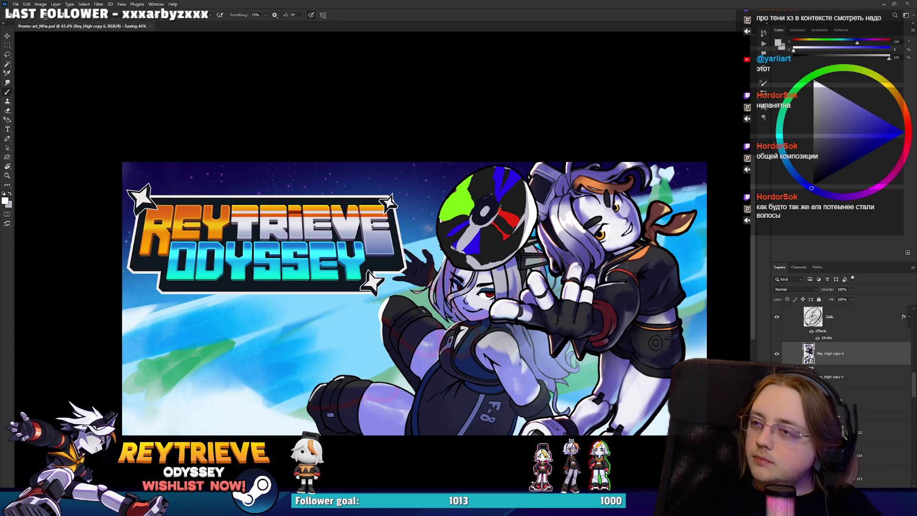
{"action": "key", "text": "alt+Tab"}
{"action": "left_click", "coordinate": [287, 387]}
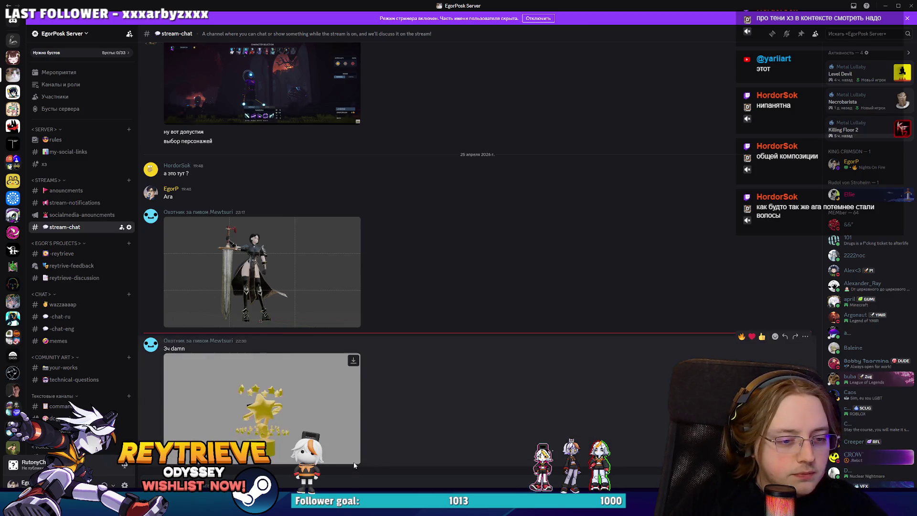
Watch the star-trophy video full screen, exit it, and go back to Photoshop.
{"action": "left_click", "coordinate": [352, 458]}
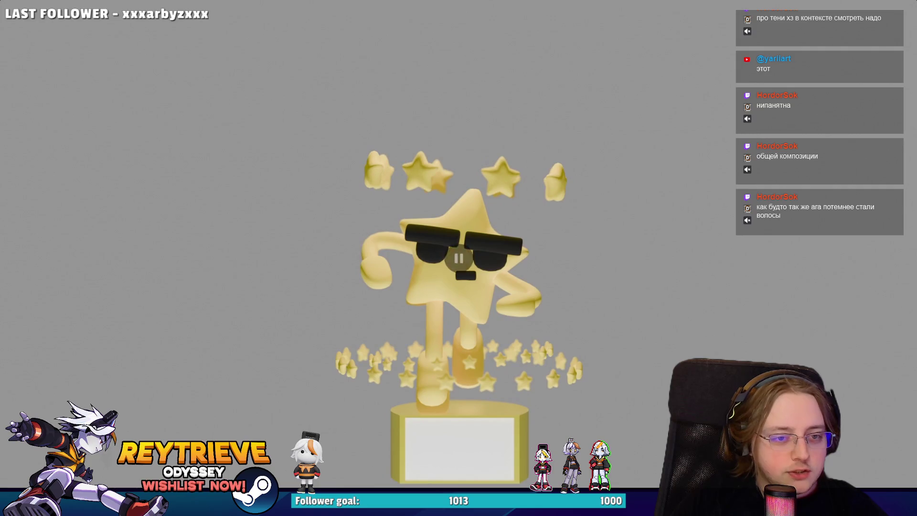
{"action": "key", "text": "Escape"}
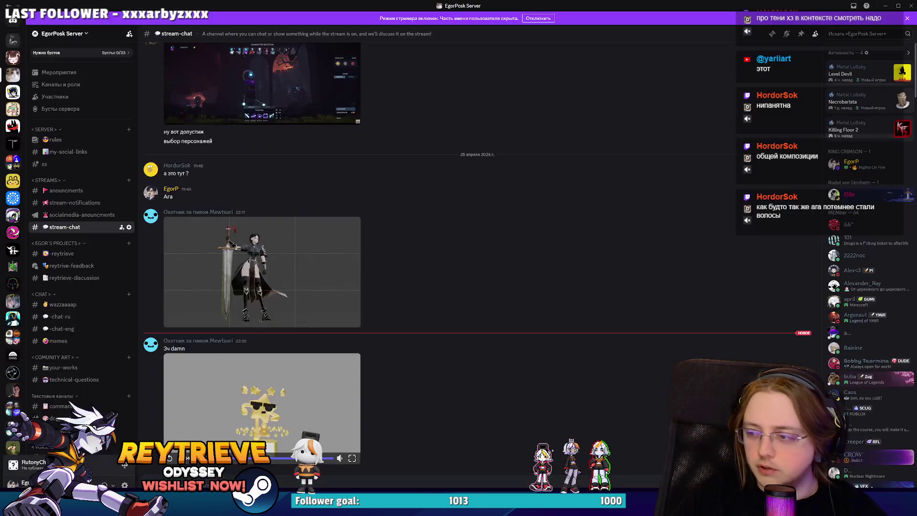
{"action": "key", "text": "alt+Tab"}
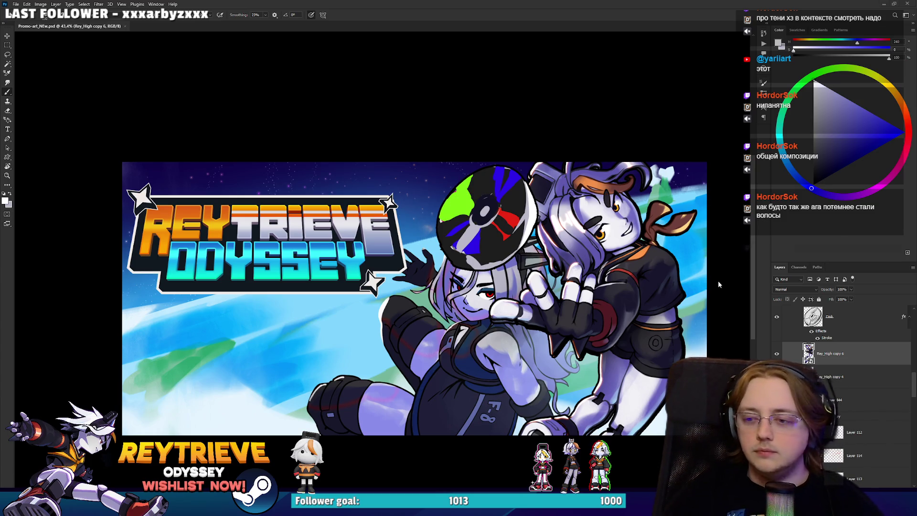
{"action": "scroll", "coordinate": [841, 363], "scroll_direction": "up", "scroll_amount": 3}
{"action": "scroll", "coordinate": [841, 363], "scroll_direction": "up", "scroll_amount": 3}
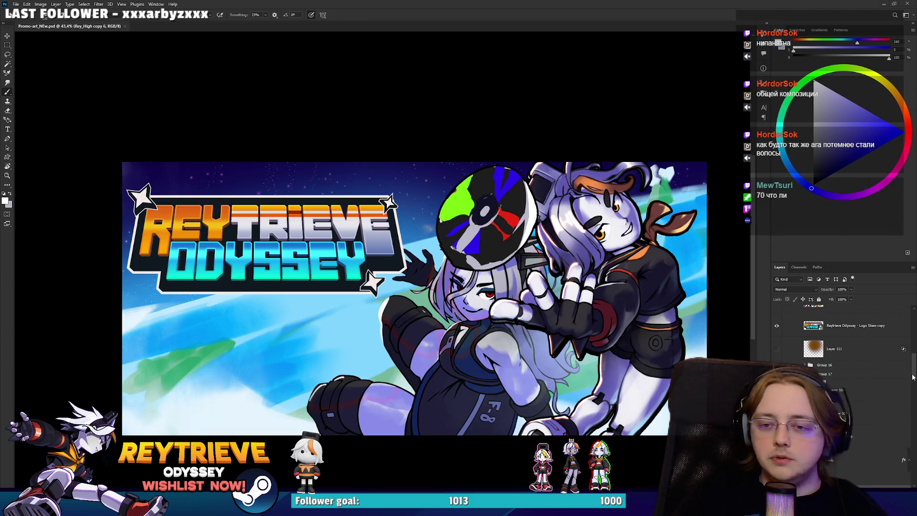
{"action": "left_click_drag", "start_coordinate": [913, 357], "coordinate": [914, 317]}
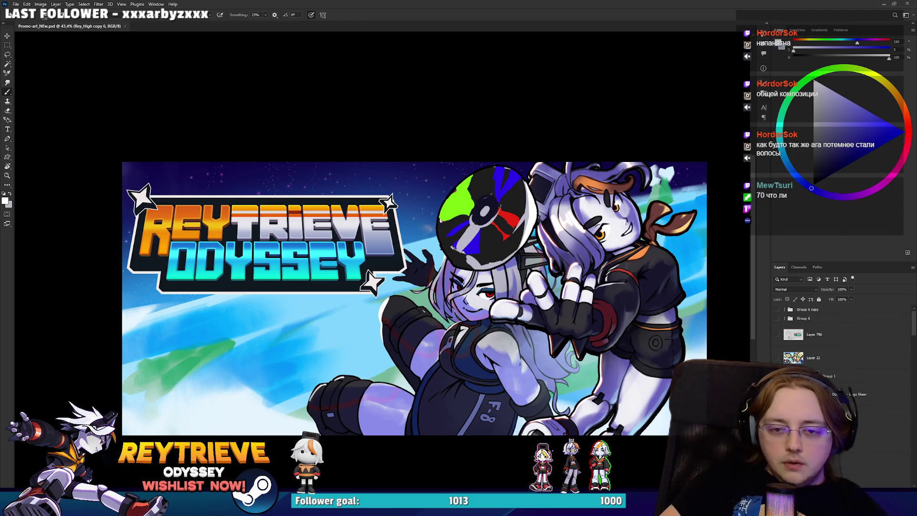
{"action": "scroll", "coordinate": [676, 341], "scroll_direction": "up", "scroll_amount": 1}
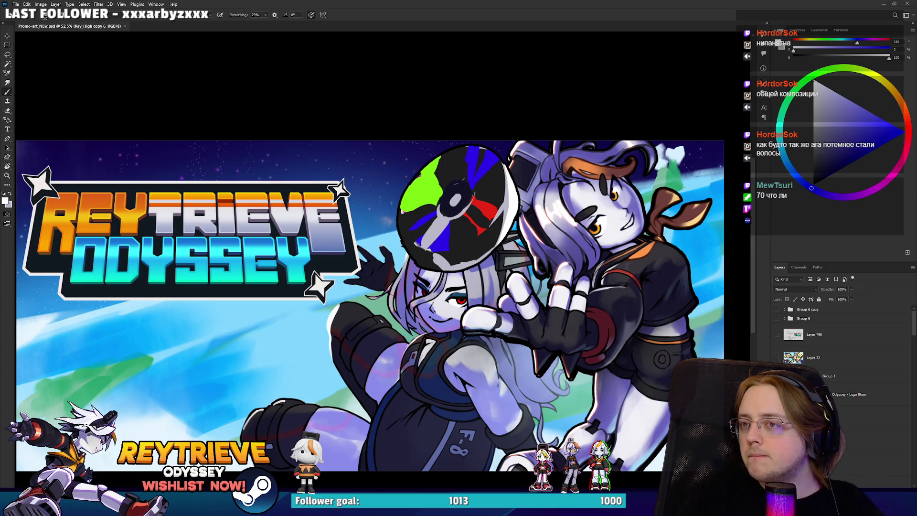
{"action": "scroll", "coordinate": [290, 185], "scroll_direction": "down", "scroll_amount": 1}
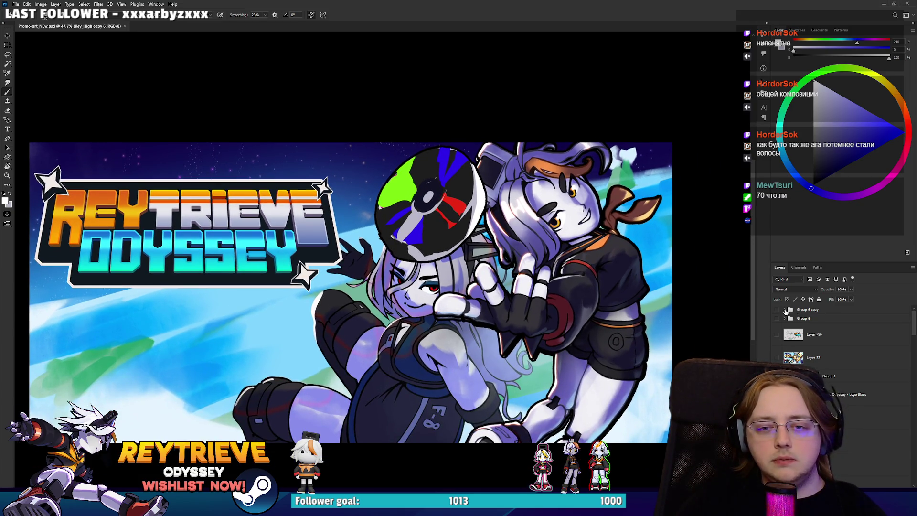
{"action": "left_click", "coordinate": [777, 310]}
Hide Group 6 copy and show Group 6, revealing the grey-background artwork.
{"action": "left_click", "coordinate": [777, 310]}
{"action": "left_click", "coordinate": [777, 318]}
{"action": "scroll", "coordinate": [546, 210], "scroll_direction": "up", "scroll_amount": 2}
{"action": "scroll", "coordinate": [546, 210], "scroll_direction": "up", "scroll_amount": 2}
{"action": "scroll", "coordinate": [547, 210], "scroll_direction": "down", "scroll_amount": 2}
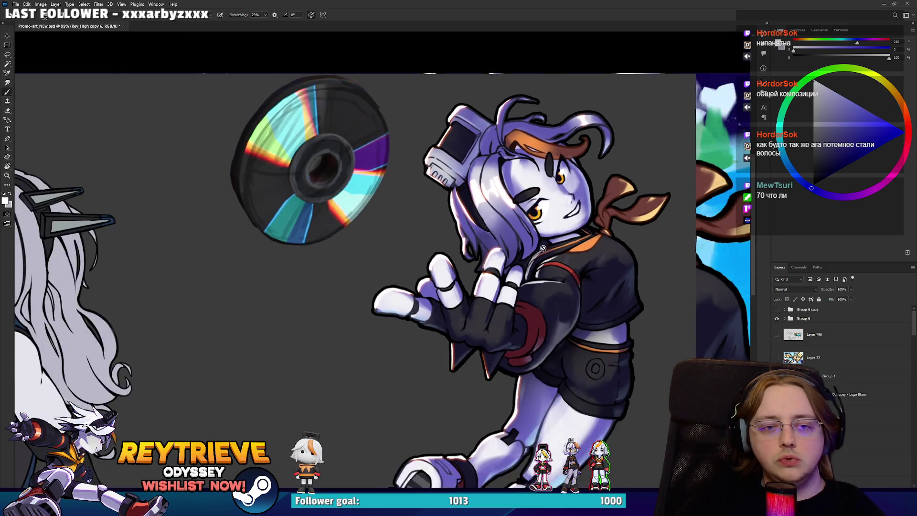
{"action": "scroll", "coordinate": [586, 268], "scroll_direction": "down", "scroll_amount": 1}
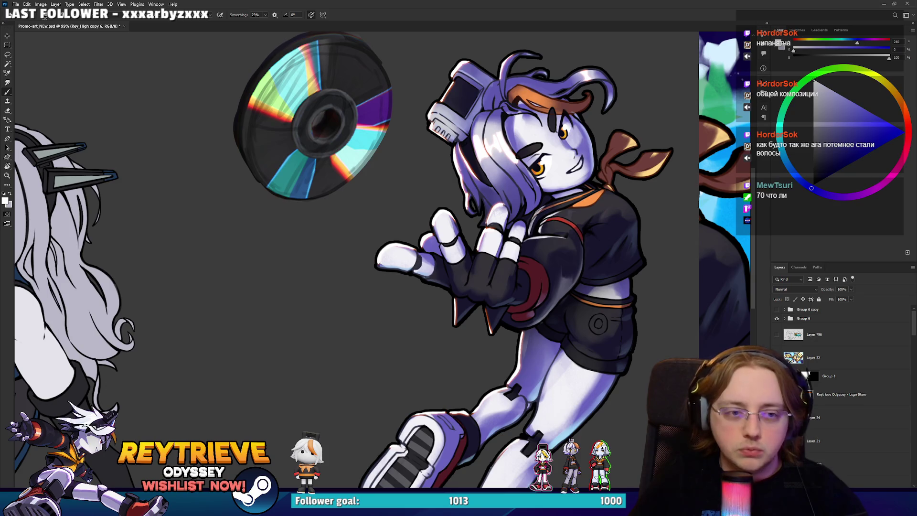
Select Layer 91 under the character's face and zoom around to inspect the artwork.
{"action": "scroll", "coordinate": [561, 136], "scroll_direction": "up", "scroll_amount": 3}
{"action": "left_click", "coordinate": [579, 188], "text": "ctrl"}
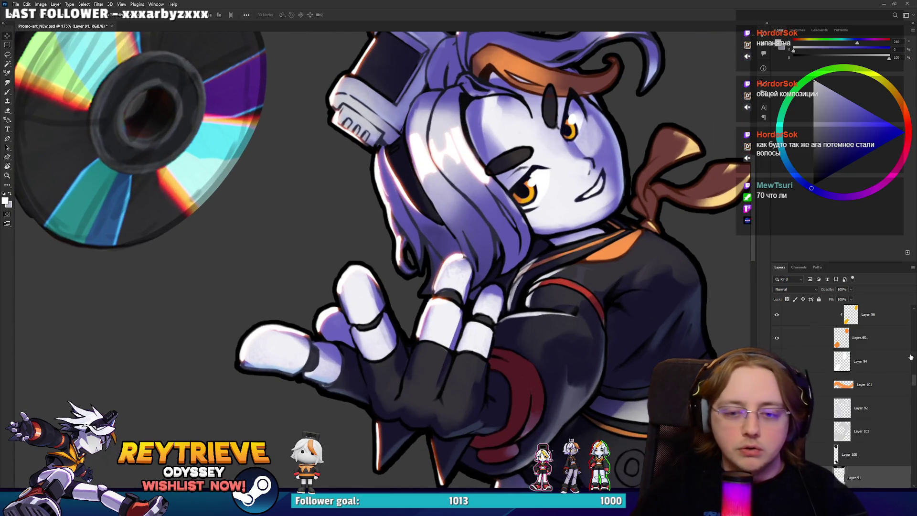
{"action": "scroll", "coordinate": [915, 356], "scroll_direction": "up", "scroll_amount": 3}
{"action": "scroll", "coordinate": [915, 356], "scroll_direction": "up", "scroll_amount": 3}
{"action": "scroll", "coordinate": [915, 356], "scroll_direction": "up", "scroll_amount": 3}
{"action": "scroll", "coordinate": [915, 356], "scroll_direction": "up", "scroll_amount": 3}
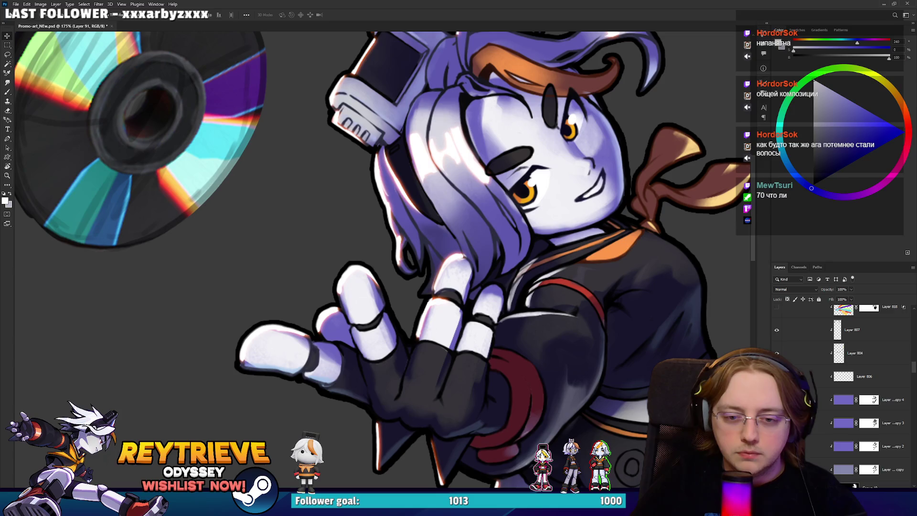
{"action": "scroll", "coordinate": [597, 311], "scroll_direction": "down", "scroll_amount": 5}
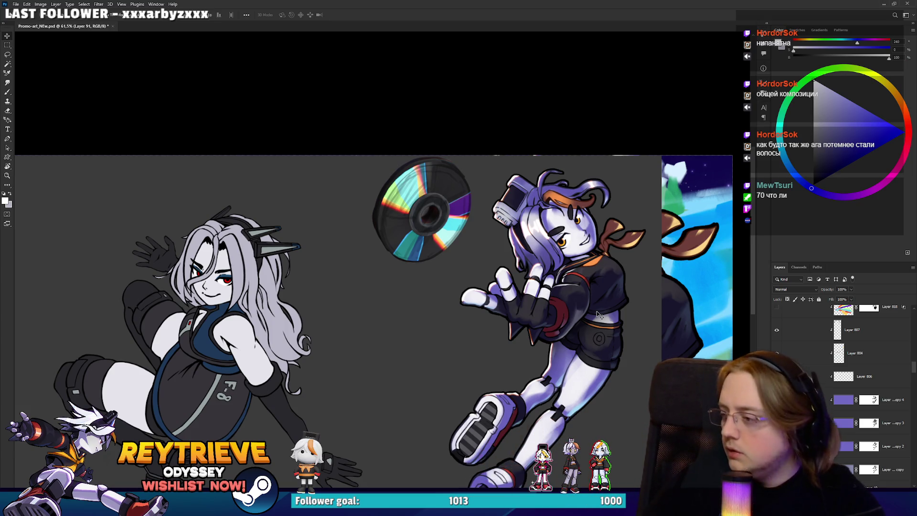
{"action": "scroll", "coordinate": [546, 245], "scroll_direction": "up", "scroll_amount": 5}
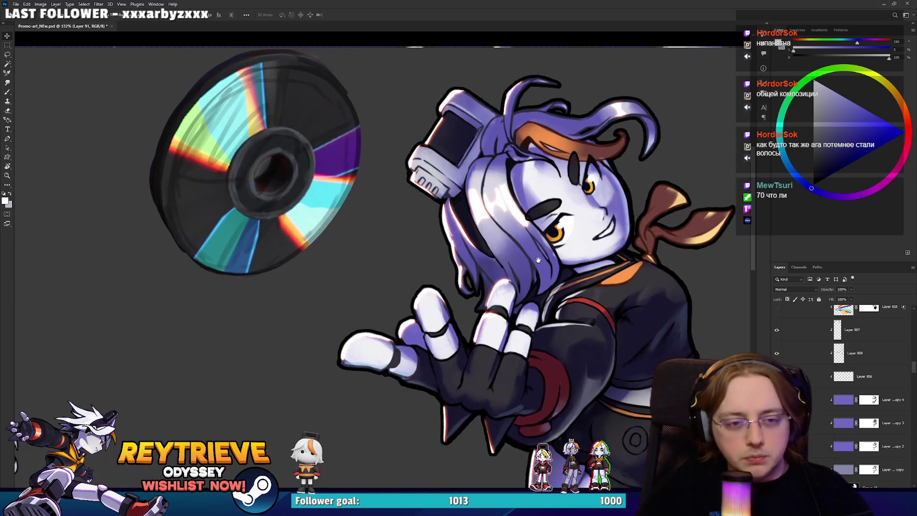
{"action": "scroll", "coordinate": [538, 260], "scroll_direction": "up", "scroll_amount": 3}
{"action": "scroll", "coordinate": [528, 248], "scroll_direction": "down", "scroll_amount": 2}
{"action": "scroll", "coordinate": [524, 234], "scroll_direction": "down", "scroll_amount": 2}
{"action": "scroll", "coordinate": [530, 238], "scroll_direction": "down", "scroll_amount": 1}
{"action": "scroll", "coordinate": [537, 245], "scroll_direction": "down", "scroll_amount": 1}
{"action": "scroll", "coordinate": [537, 245], "scroll_direction": "down", "scroll_amount": 2}
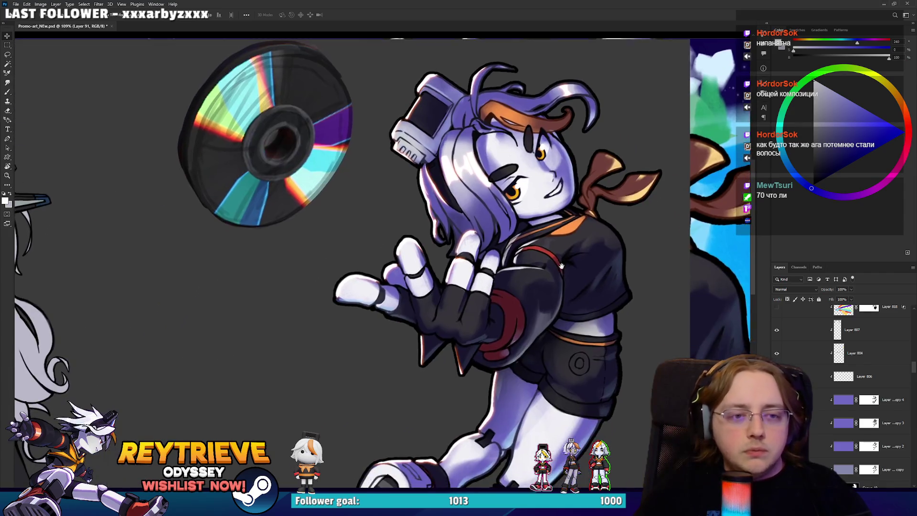
{"action": "scroll", "coordinate": [844, 391], "scroll_direction": "up", "scroll_amount": 5}
{"action": "scroll", "coordinate": [843, 397], "scroll_direction": "up", "scroll_amount": 2}
{"action": "scroll", "coordinate": [836, 408], "scroll_direction": "up", "scroll_amount": 2}
{"action": "scroll", "coordinate": [829, 420], "scroll_direction": "up", "scroll_amount": 2}
{"action": "scroll", "coordinate": [819, 432], "scroll_direction": "up", "scroll_amount": 2}
{"action": "scroll", "coordinate": [817, 436], "scroll_direction": "up", "scroll_amount": 2}
{"action": "scroll", "coordinate": [817, 436], "scroll_direction": "up", "scroll_amount": 2}
{"action": "scroll", "coordinate": [817, 436], "scroll_direction": "up", "scroll_amount": 1}
{"action": "scroll", "coordinate": [816, 435], "scroll_direction": "up", "scroll_amount": 2}
{"action": "scroll", "coordinate": [841, 397], "scroll_direction": "down", "scroll_amount": 2}
{"action": "scroll", "coordinate": [840, 397], "scroll_direction": "down", "scroll_amount": 2}
{"action": "scroll", "coordinate": [841, 396], "scroll_direction": "down", "scroll_amount": 2}
{"action": "scroll", "coordinate": [840, 397], "scroll_direction": "up", "scroll_amount": 2}
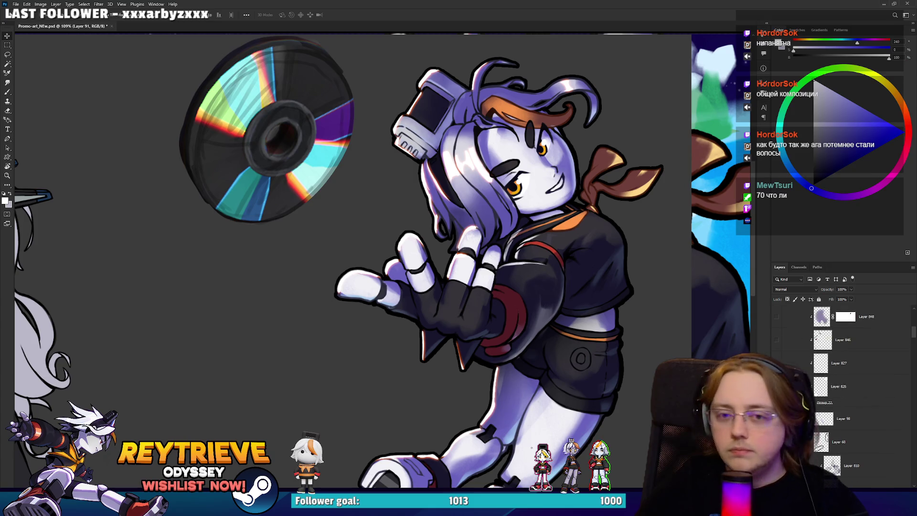
Select Group 22, then the Rey_High copy 5 layer.
{"action": "left_click", "coordinate": [840, 402]}
{"action": "scroll", "coordinate": [841, 402], "scroll_direction": "up", "scroll_amount": 2}
{"action": "scroll", "coordinate": [840, 396], "scroll_direction": "down", "scroll_amount": 5}
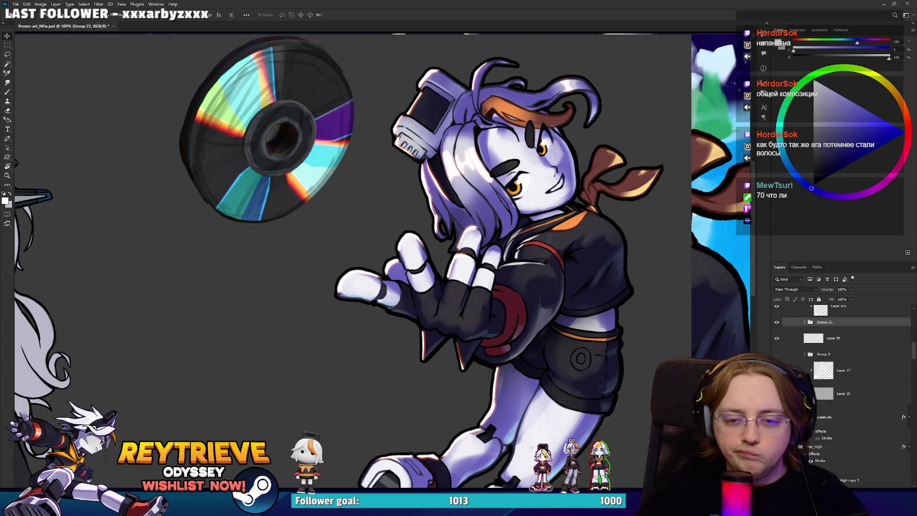
{"action": "scroll", "coordinate": [841, 387], "scroll_direction": "up", "scroll_amount": 5}
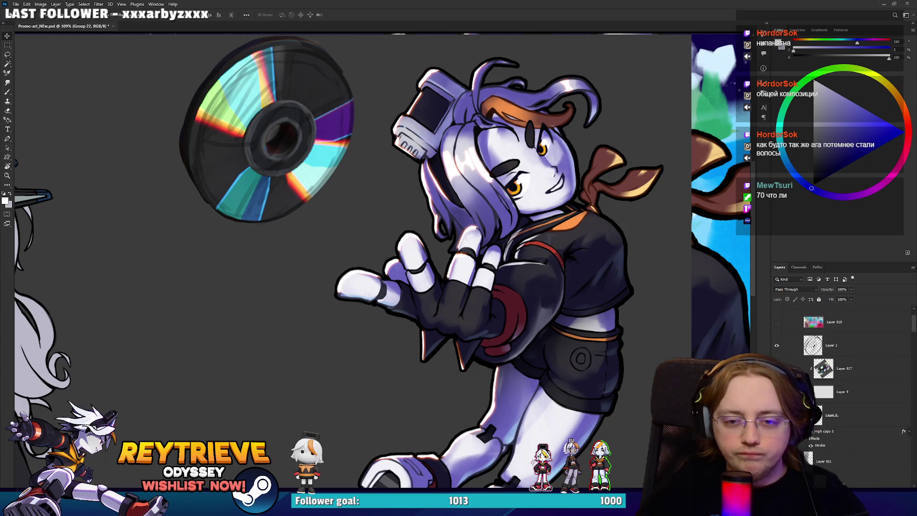
{"action": "left_click", "coordinate": [841, 386]}
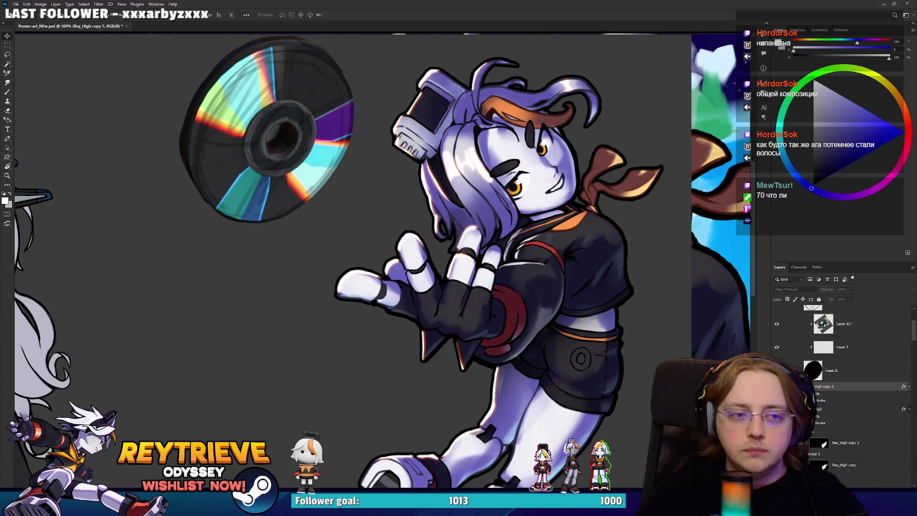
{"action": "scroll", "coordinate": [620, 282], "scroll_direction": "down", "scroll_amount": 3}
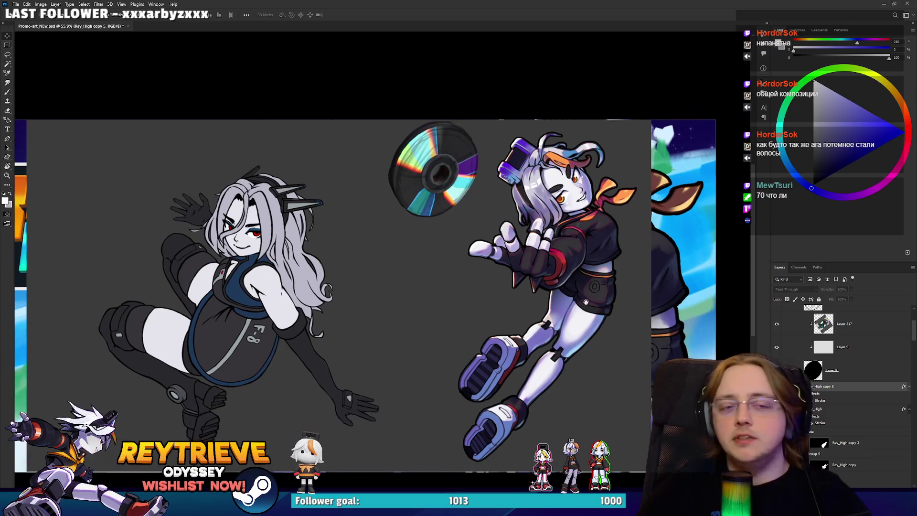
{"action": "left_click_drag", "start_coordinate": [620, 282], "coordinate": [610, 290]}
{"action": "scroll", "coordinate": [610, 290], "scroll_direction": "up", "scroll_amount": 2}
{"action": "scroll", "coordinate": [607, 284], "scroll_direction": "up", "scroll_amount": 2}
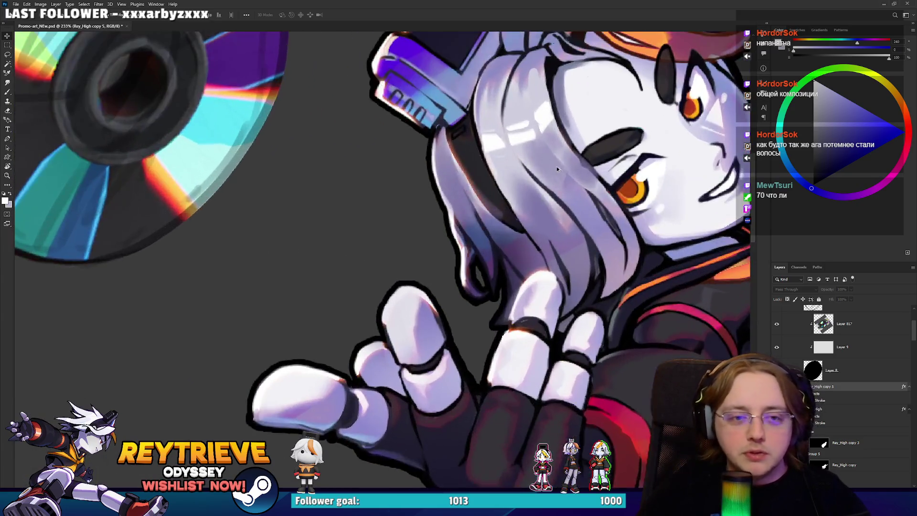
{"action": "scroll", "coordinate": [601, 276], "scroll_direction": "down", "scroll_amount": 4}
{"action": "left_click_drag", "start_coordinate": [601, 276], "coordinate": [595, 260]}
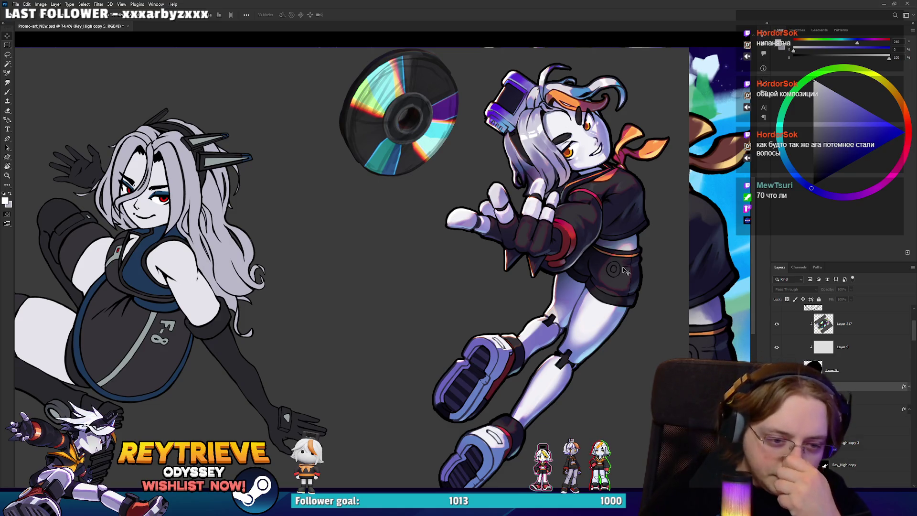
{"action": "scroll", "coordinate": [589, 282], "scroll_direction": "down", "scroll_amount": 3}
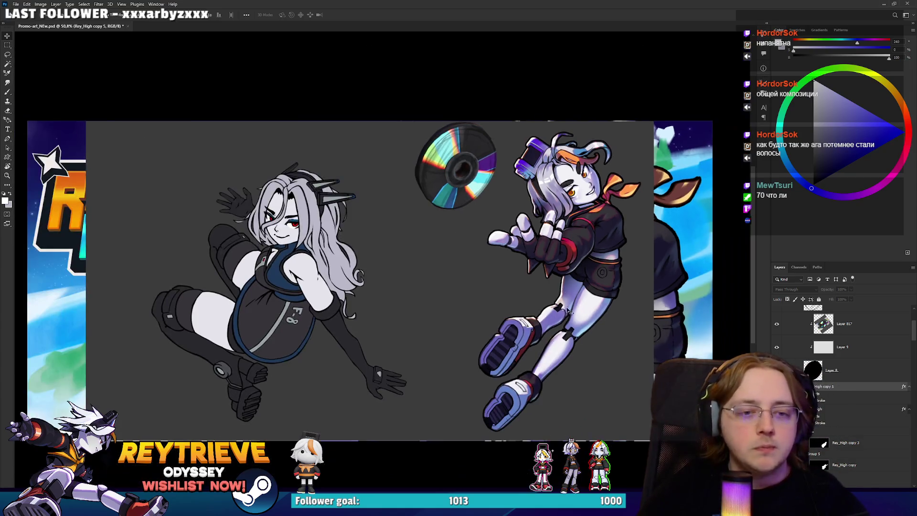
{"action": "scroll", "coordinate": [588, 292], "scroll_direction": "up", "scroll_amount": 3}
{"action": "scroll", "coordinate": [588, 295], "scroll_direction": "down", "scroll_amount": 2}
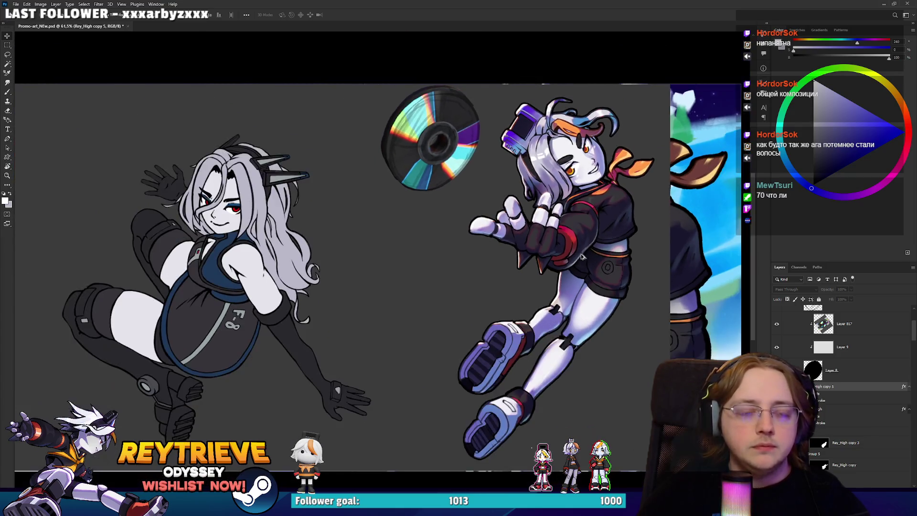
{"action": "scroll", "coordinate": [582, 268], "scroll_direction": "up", "scroll_amount": 3}
{"action": "scroll", "coordinate": [578, 239], "scroll_direction": "up", "scroll_amount": 2}
{"action": "scroll", "coordinate": [575, 224], "scroll_direction": "down", "scroll_amount": 1}
{"action": "scroll", "coordinate": [575, 229], "scroll_direction": "down", "scroll_amount": 1}
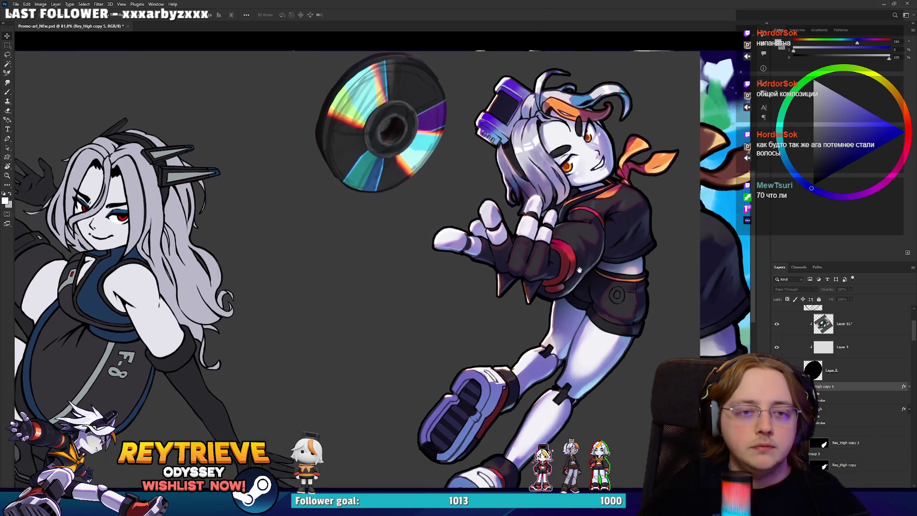
{"action": "scroll", "coordinate": [582, 299], "scroll_direction": "down", "scroll_amount": 2}
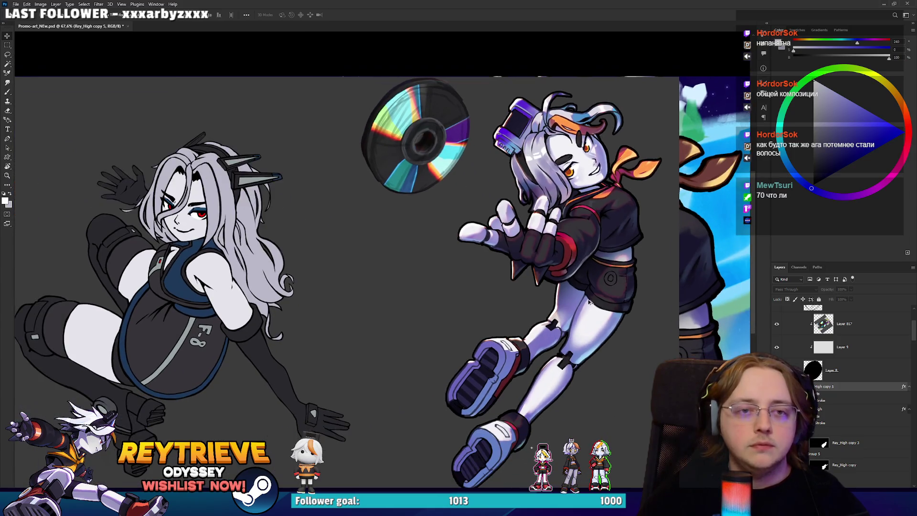
{"action": "scroll", "coordinate": [591, 294], "scroll_direction": "up", "scroll_amount": 2}
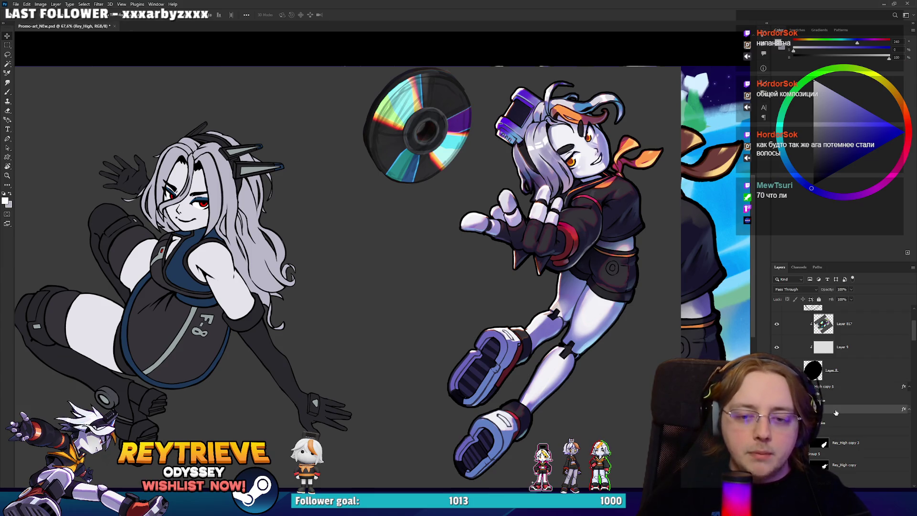
Browse the Rey_High copy 5 and copy 7 groups, then delete Layer 811.
{"action": "left_click", "coordinate": [836, 386]}
{"action": "scroll", "coordinate": [838, 382], "scroll_direction": "down", "scroll_amount": 2}
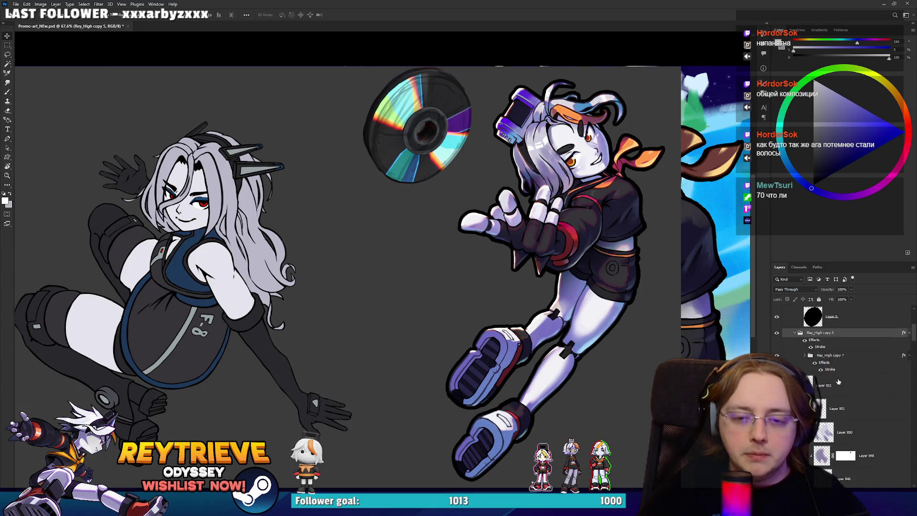
{"action": "left_click", "coordinate": [836, 356]}
{"action": "scroll", "coordinate": [848, 335], "scroll_direction": "down", "scroll_amount": 2}
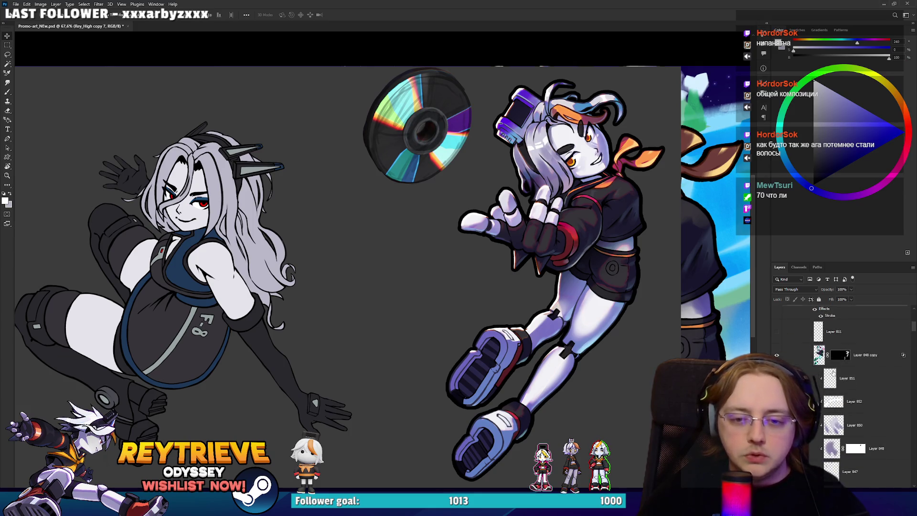
{"action": "left_click", "coordinate": [851, 329]}
{"action": "scroll", "coordinate": [850, 334], "scroll_direction": "up", "scroll_amount": 1}
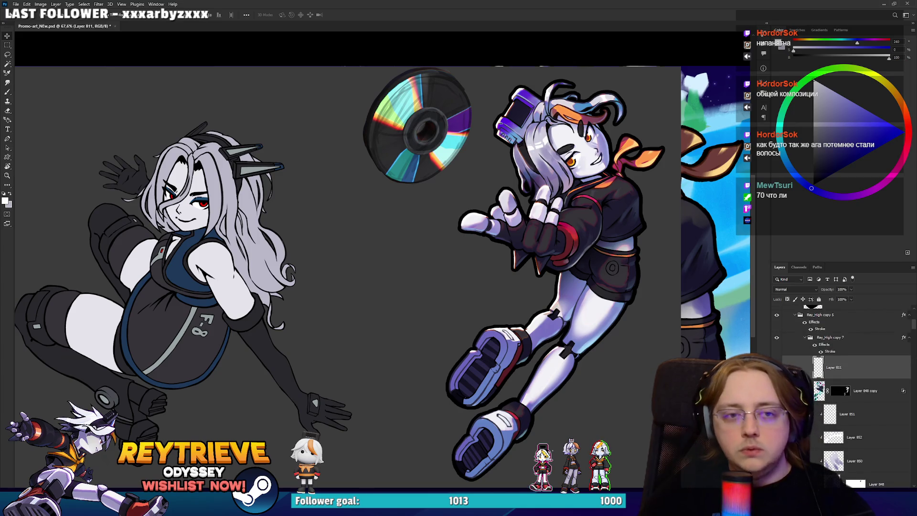
{"action": "key", "text": "Delete"}
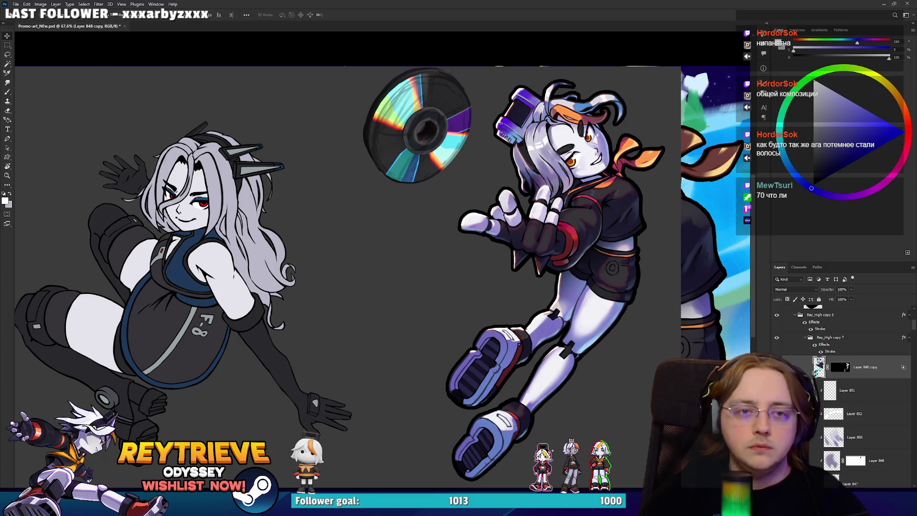
Move through the Layers panel, selecting the Rey_High copy 7 group and then Group 22.
{"action": "scroll", "coordinate": [856, 351], "scroll_direction": "down", "scroll_amount": 3}
{"action": "scroll", "coordinate": [856, 351], "scroll_direction": "down", "scroll_amount": 2}
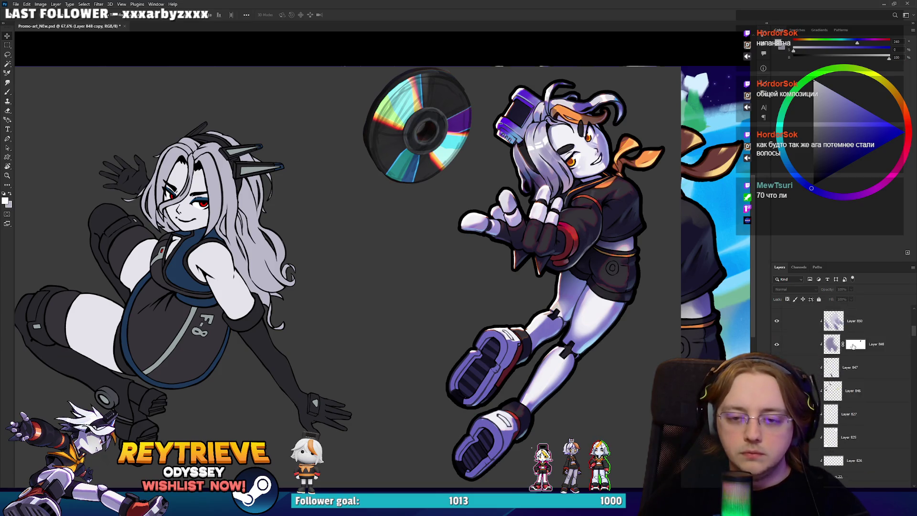
{"action": "scroll", "coordinate": [856, 351], "scroll_direction": "down", "scroll_amount": 2}
{"action": "scroll", "coordinate": [855, 351], "scroll_direction": "down", "scroll_amount": 2}
{"action": "scroll", "coordinate": [852, 350], "scroll_direction": "down", "scroll_amount": 2}
{"action": "scroll", "coordinate": [849, 349], "scroll_direction": "down", "scroll_amount": 2}
{"action": "scroll", "coordinate": [850, 350], "scroll_direction": "up", "scroll_amount": 1}
{"action": "scroll", "coordinate": [850, 350], "scroll_direction": "up", "scroll_amount": 1}
{"action": "scroll", "coordinate": [851, 351], "scroll_direction": "up", "scroll_amount": 1}
{"action": "scroll", "coordinate": [915, 366], "scroll_direction": "up", "scroll_amount": 1}
{"action": "left_click_drag", "start_coordinate": [915, 366], "coordinate": [911, 325]}
{"action": "scroll", "coordinate": [865, 384], "scroll_direction": "down", "scroll_amount": 1}
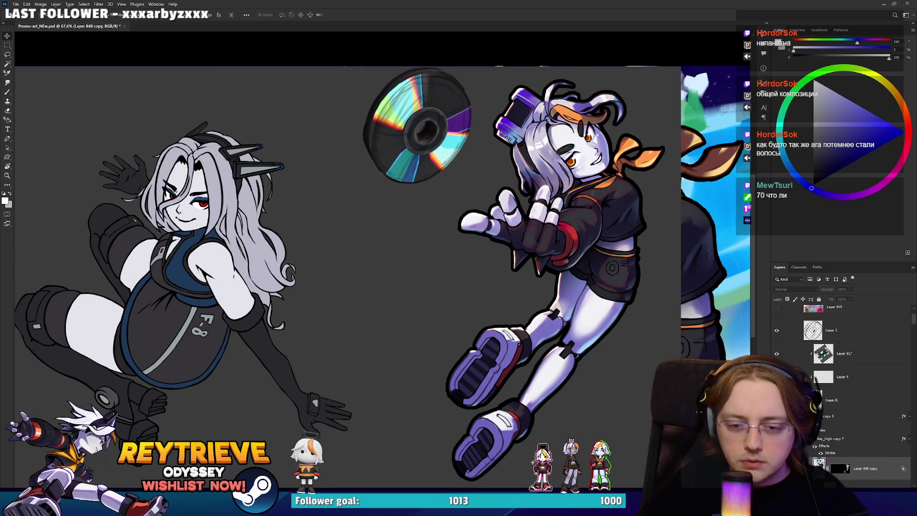
{"action": "left_click", "coordinate": [812, 438]}
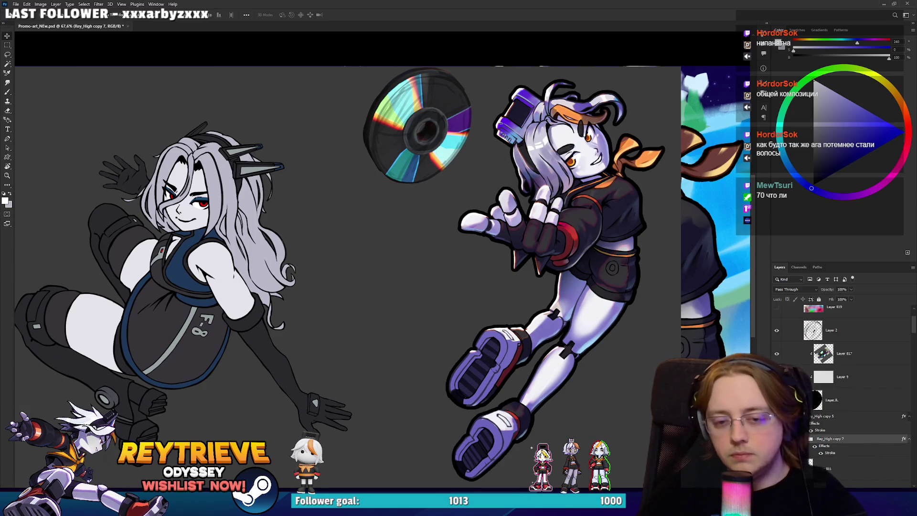
{"action": "scroll", "coordinate": [881, 363], "scroll_direction": "up", "scroll_amount": 5}
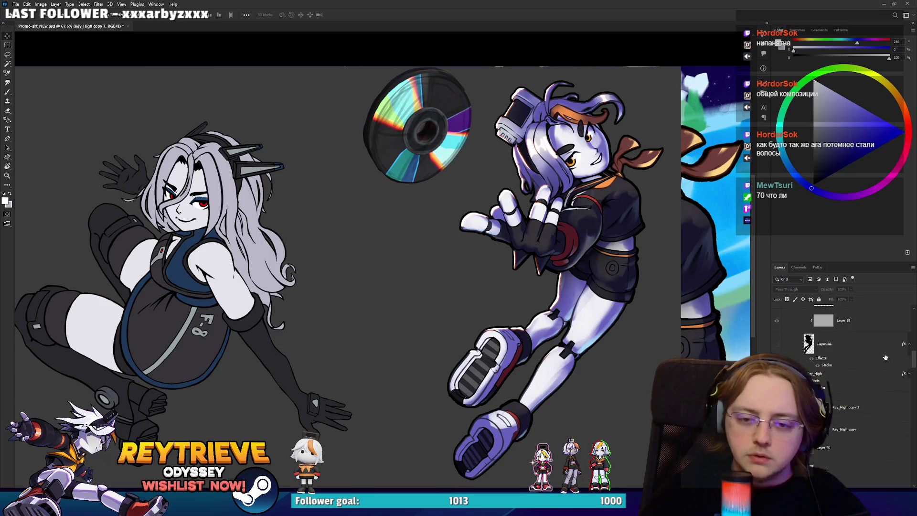
{"action": "scroll", "coordinate": [881, 363], "scroll_direction": "up", "scroll_amount": 3}
{"action": "scroll", "coordinate": [871, 389], "scroll_direction": "up", "scroll_amount": 3}
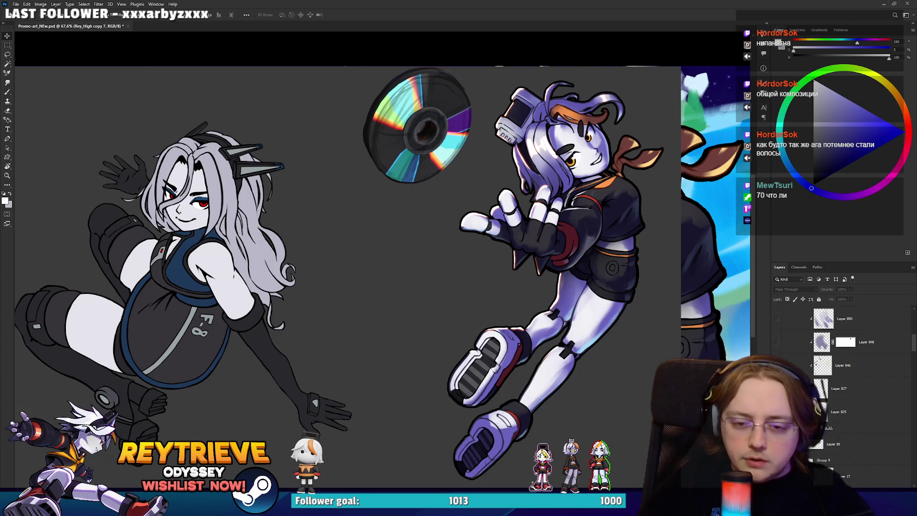
{"action": "left_click", "coordinate": [869, 428]}
Briefly show the colourful gradient on the right character's hair, then hide it again.
{"action": "scroll", "coordinate": [845, 387], "scroll_direction": "down", "scroll_amount": 2}
{"action": "scroll", "coordinate": [845, 387], "scroll_direction": "down", "scroll_amount": 2}
{"action": "scroll", "coordinate": [845, 387], "scroll_direction": "down", "scroll_amount": 2}
{"action": "scroll", "coordinate": [846, 387], "scroll_direction": "down", "scroll_amount": 2}
{"action": "scroll", "coordinate": [845, 387], "scroll_direction": "down", "scroll_amount": 2}
{"action": "scroll", "coordinate": [845, 387], "scroll_direction": "down", "scroll_amount": 2}
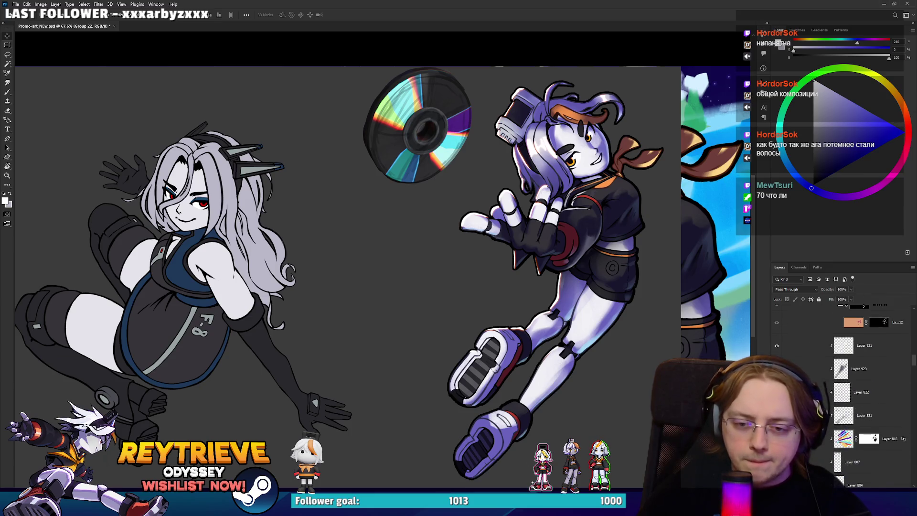
{"action": "scroll", "coordinate": [845, 387], "scroll_direction": "down", "scroll_amount": 2}
{"action": "key", "text": "ctrl+z"}
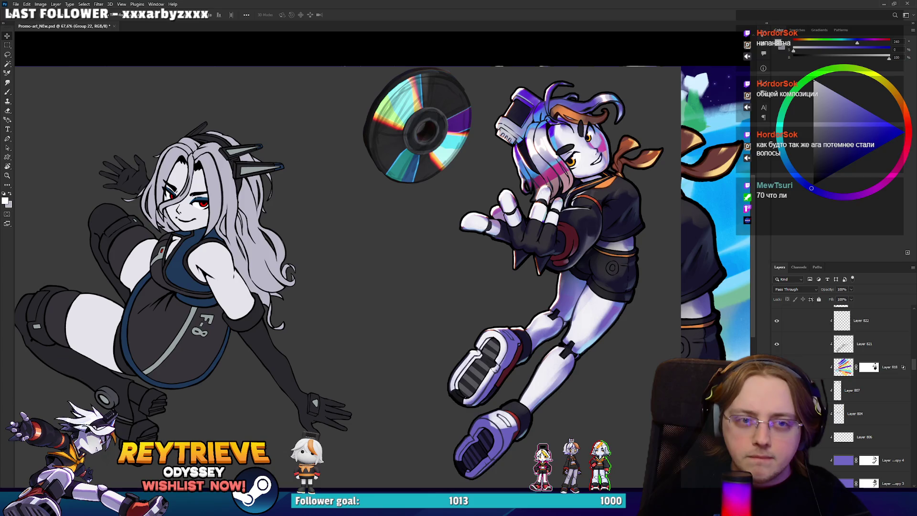
{"action": "key", "text": "ctrl+shift+z"}
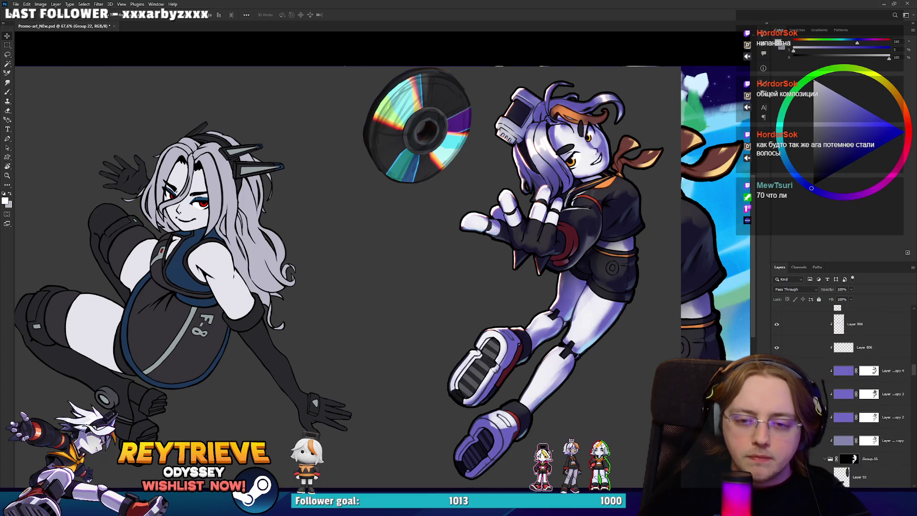
Target the layer mask of the Multiply shading layer, Layer 796 copy 4.
{"action": "scroll", "coordinate": [812, 378], "scroll_direction": "down", "scroll_amount": 1}
{"action": "left_click", "coordinate": [869, 450]}
{"action": "scroll", "coordinate": [480, 217], "scroll_direction": "up", "scroll_amount": 3}
{"action": "scroll", "coordinate": [479, 217], "scroll_direction": "up", "scroll_amount": 2}
Paint black and white on the Multiply mask to brighten the reaching fingertips and shade the fist.
{"action": "key", "text": "e"}
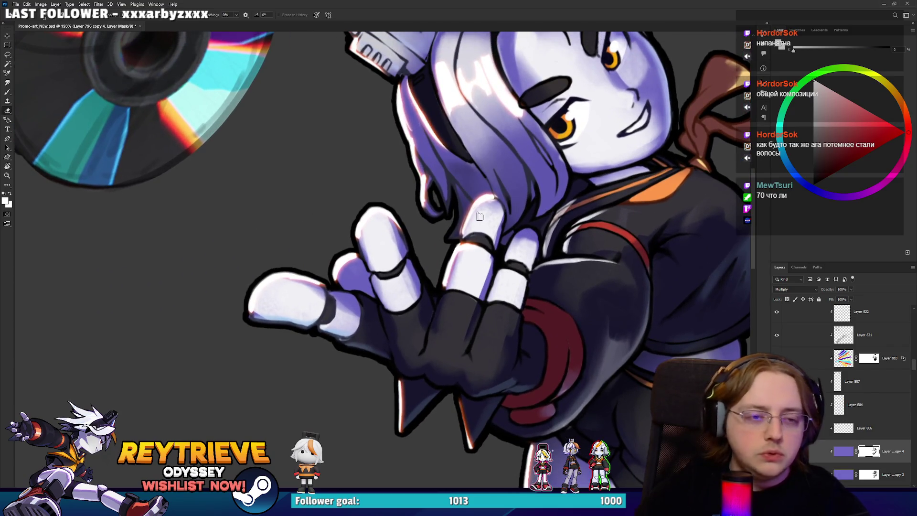
{"action": "mouse_move", "coordinate": [480, 220]}
{"action": "left_mouse_down"}
{"action": "mouse_move", "coordinate": [487, 221]}
{"action": "mouse_move", "coordinate": [482, 241]}
{"action": "mouse_move", "coordinate": [487, 210]}
{"action": "left_mouse_up"}
{"action": "key", "text": "x"}
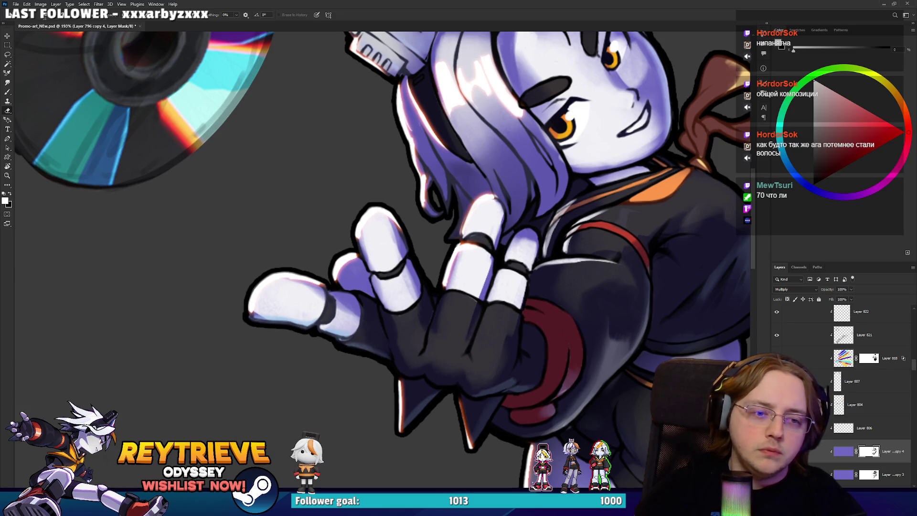
{"action": "left_click_drag", "start_coordinate": [472, 256], "coordinate": [493, 287]}
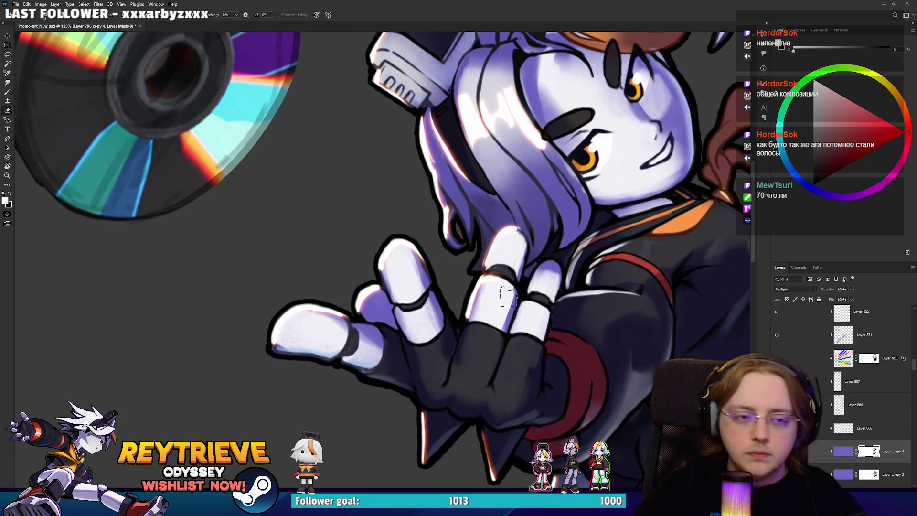
{"action": "key", "text": "x"}
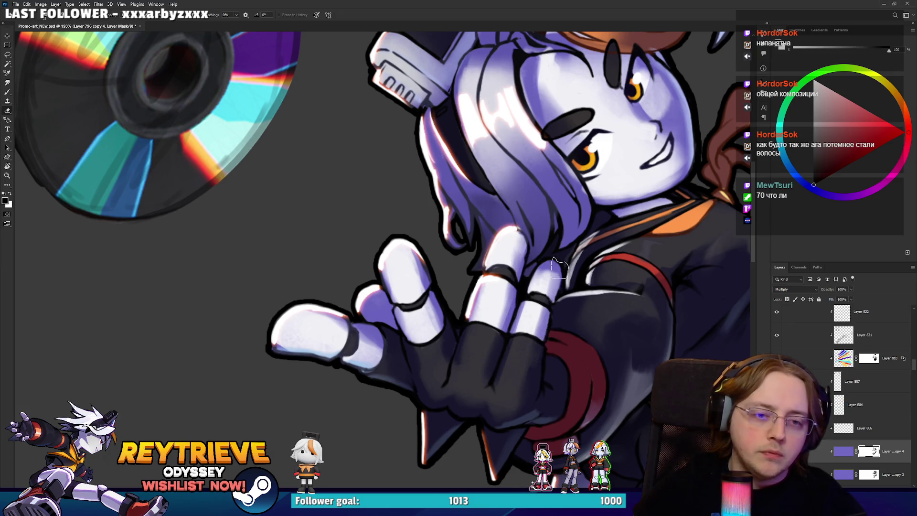
{"action": "key", "text": "x"}
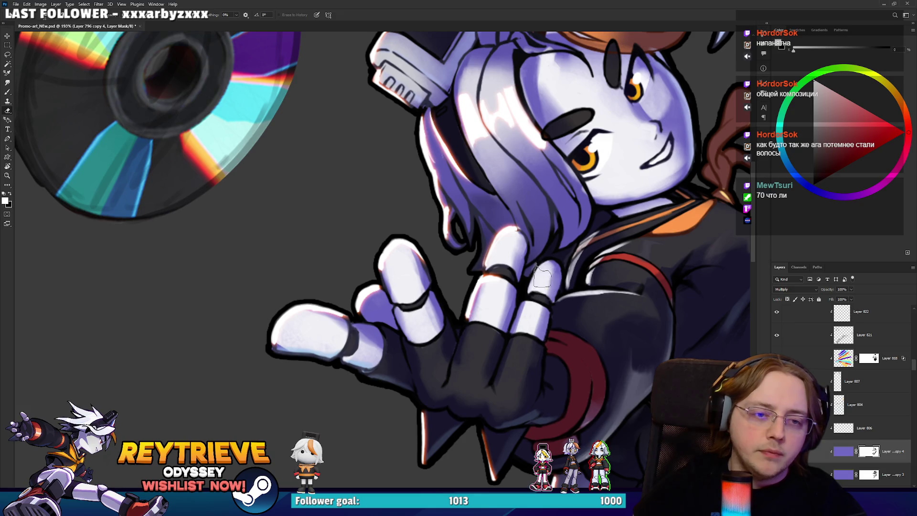
{"action": "key", "text": "x"}
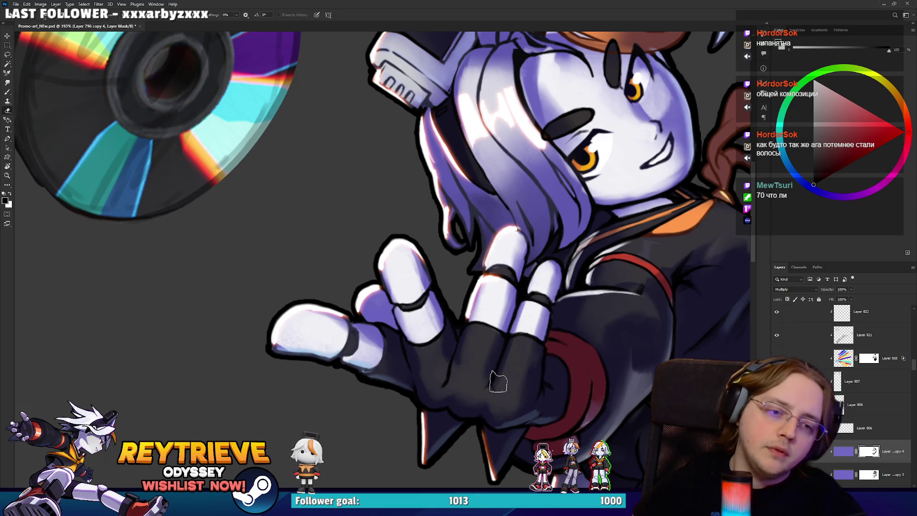
{"action": "key", "text": "x"}
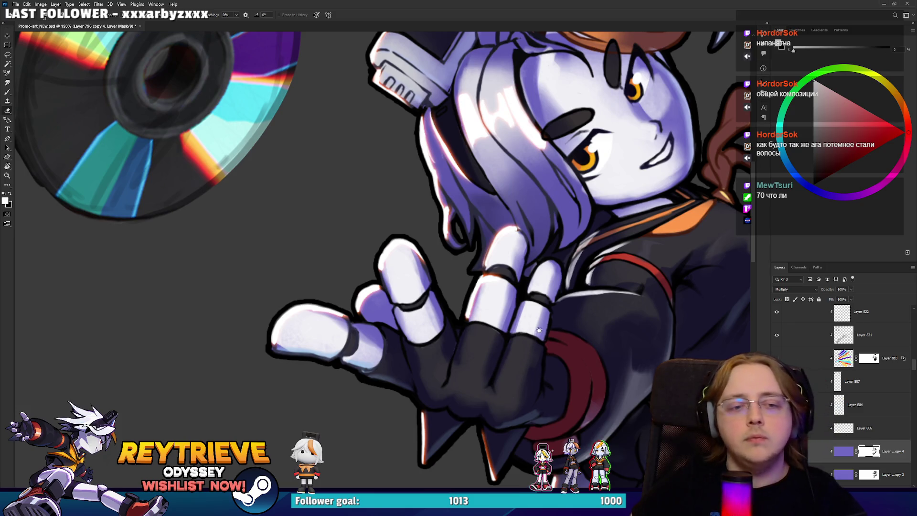
{"action": "left_click_drag", "start_coordinate": [535, 330], "coordinate": [554, 292]}
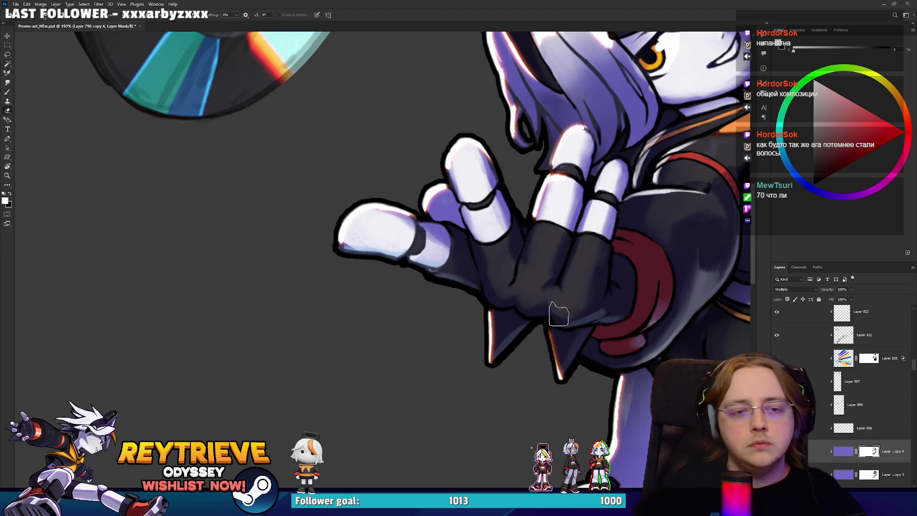
{"action": "key", "text": "x"}
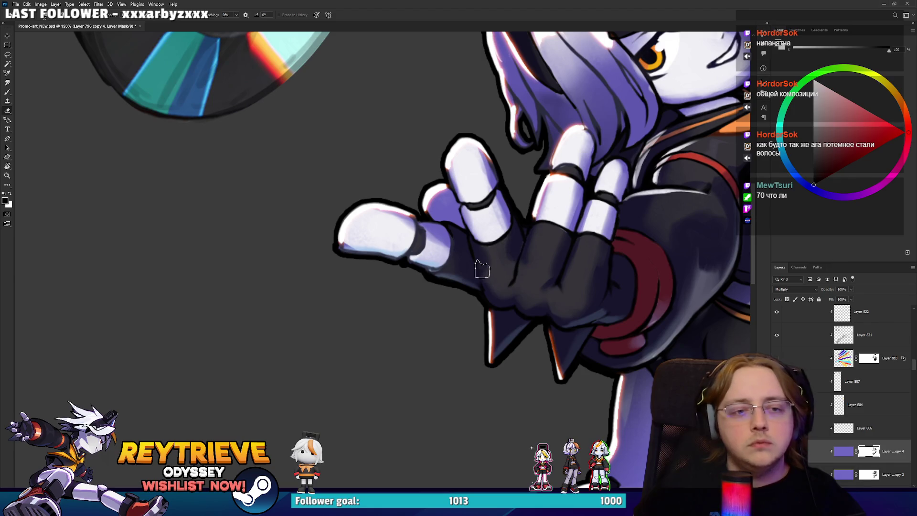
Tilt the canvas view and brighten the lower gloved finger through the mask.
{"action": "key", "text": "r"}
{"action": "mouse_move", "coordinate": [520, 280]}
{"action": "left_mouse_down"}
{"action": "mouse_move", "coordinate": [362, 398]}
{"action": "mouse_move", "coordinate": [444, 326]}
{"action": "left_mouse_up"}
{"action": "key", "text": "e"}
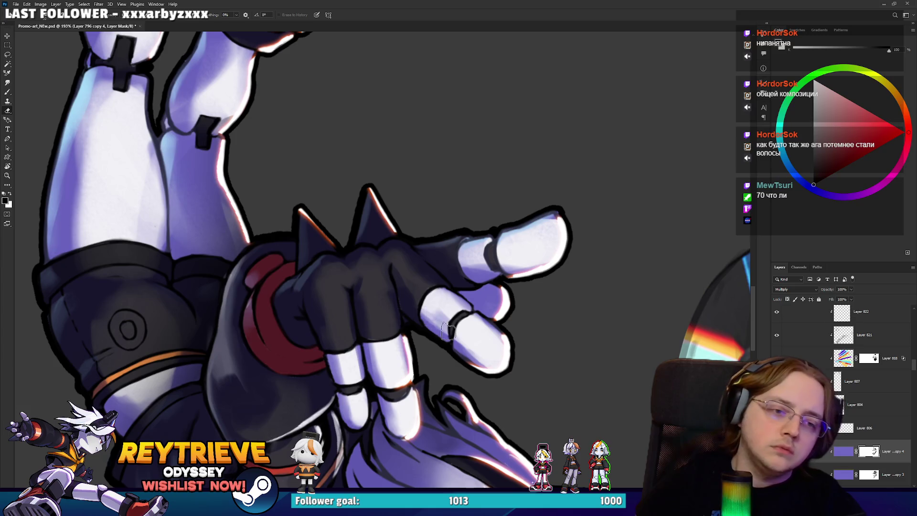
{"action": "key", "text": "x"}
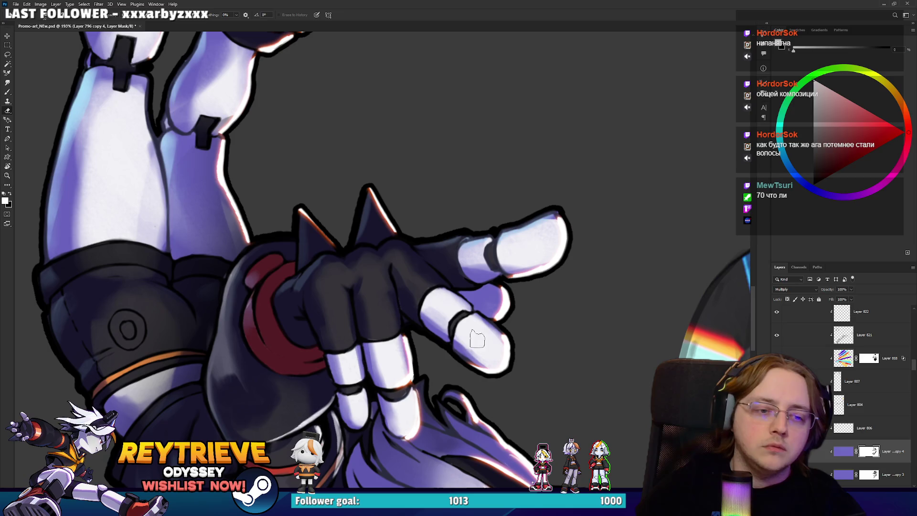
{"action": "mouse_move", "coordinate": [475, 338]}
{"action": "left_mouse_down"}
{"action": "mouse_move", "coordinate": [496, 353]}
{"action": "mouse_move", "coordinate": [502, 340]}
{"action": "mouse_move", "coordinate": [471, 165]}
{"action": "mouse_move", "coordinate": [453, 135]}
{"action": "mouse_move", "coordinate": [327, 155]}
{"action": "left_mouse_up"}
{"action": "key", "text": "r"}
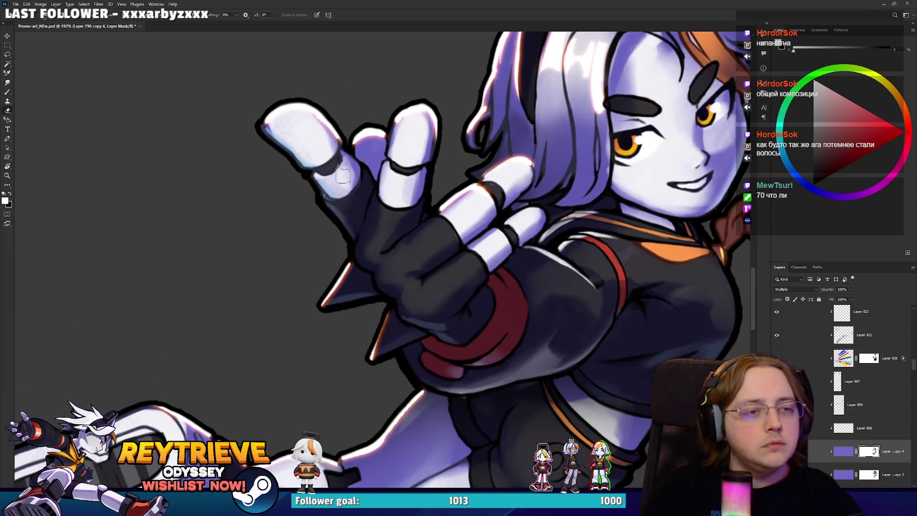
{"action": "key", "text": "x"}
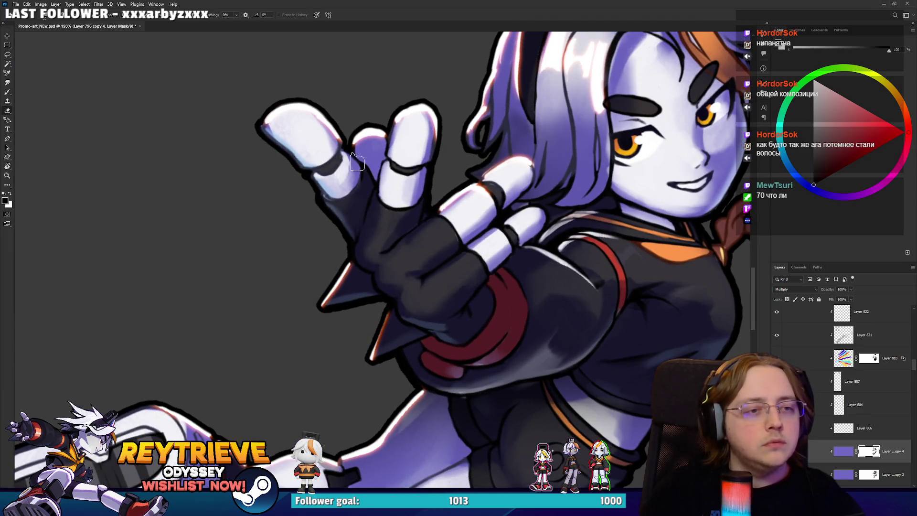
{"action": "key", "text": "x"}
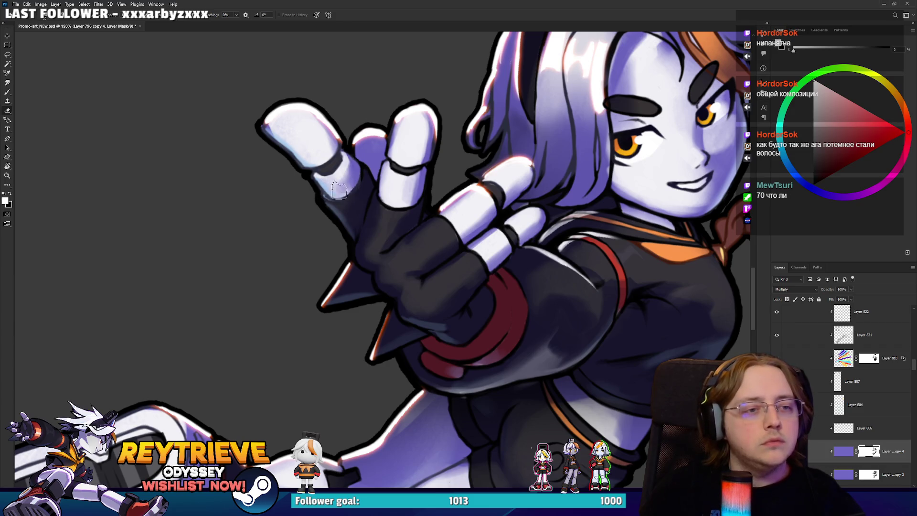
Shade the upper-left finger purple and lift the reaching hand's finger highlights.
{"action": "scroll", "coordinate": [340, 192], "scroll_direction": "up", "scroll_amount": 2}
{"action": "key", "text": "x"}
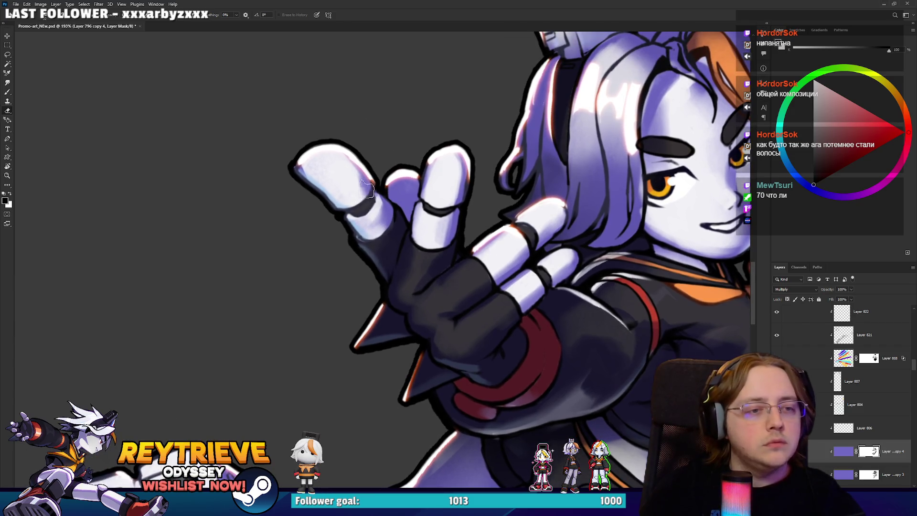
{"action": "key", "text": "x"}
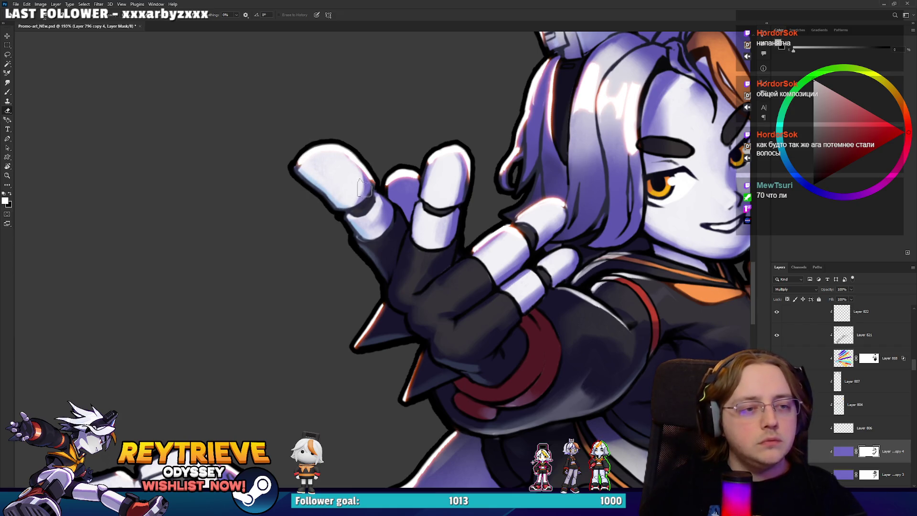
{"action": "key", "text": "x"}
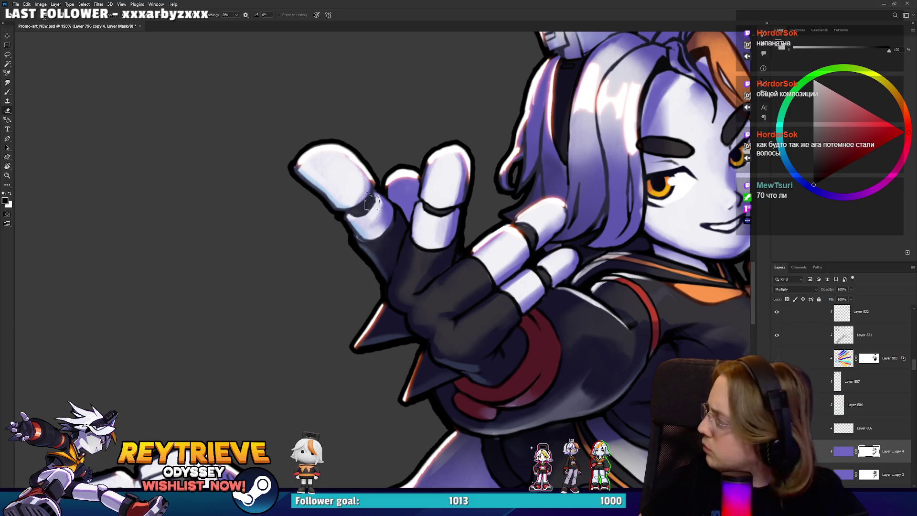
{"action": "key", "text": "x"}
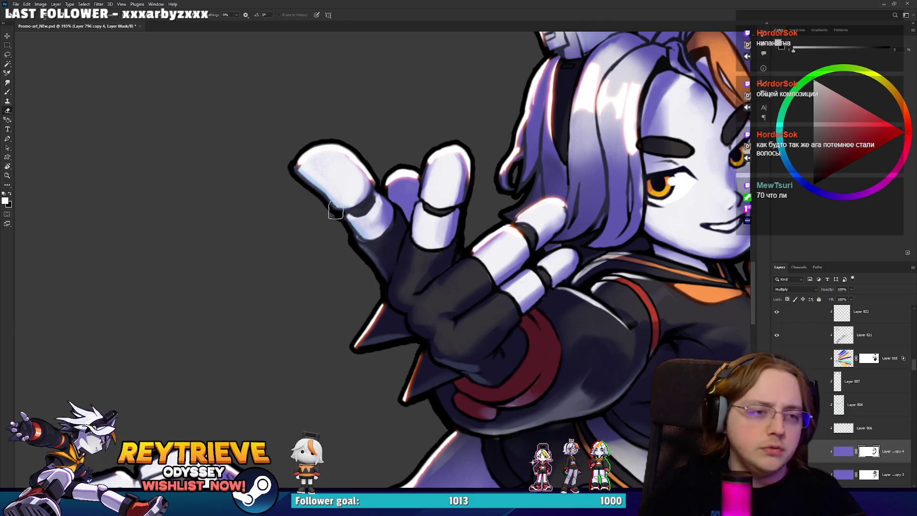
{"action": "key", "text": "x"}
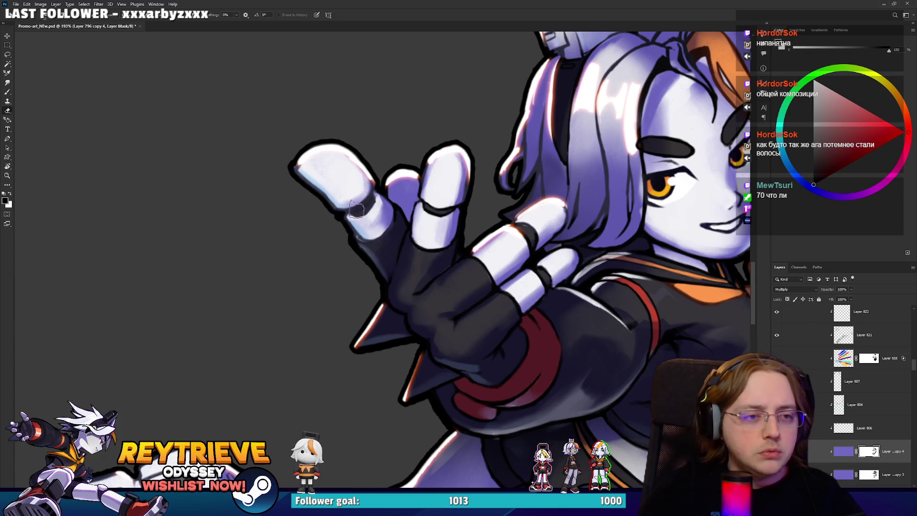
{"action": "scroll", "coordinate": [433, 191], "scroll_direction": "down", "scroll_amount": 5}
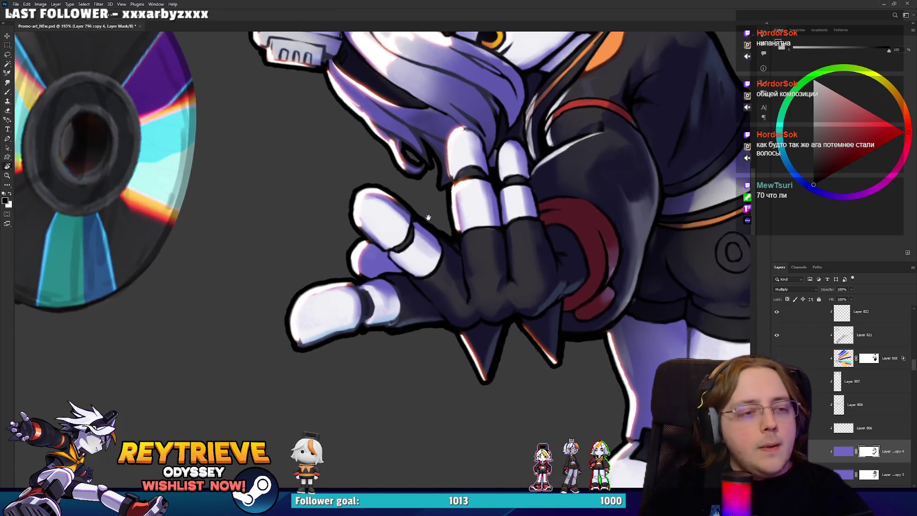
{"action": "mouse_move", "coordinate": [368, 222]}
{"action": "left_mouse_down"}
{"action": "mouse_move", "coordinate": [387, 249]}
{"action": "mouse_move", "coordinate": [408, 218]}
{"action": "mouse_move", "coordinate": [494, 296]}
{"action": "left_mouse_up"}
{"action": "key", "text": "x"}
{"action": "key", "text": "x"}
{"action": "key", "text": "x"}
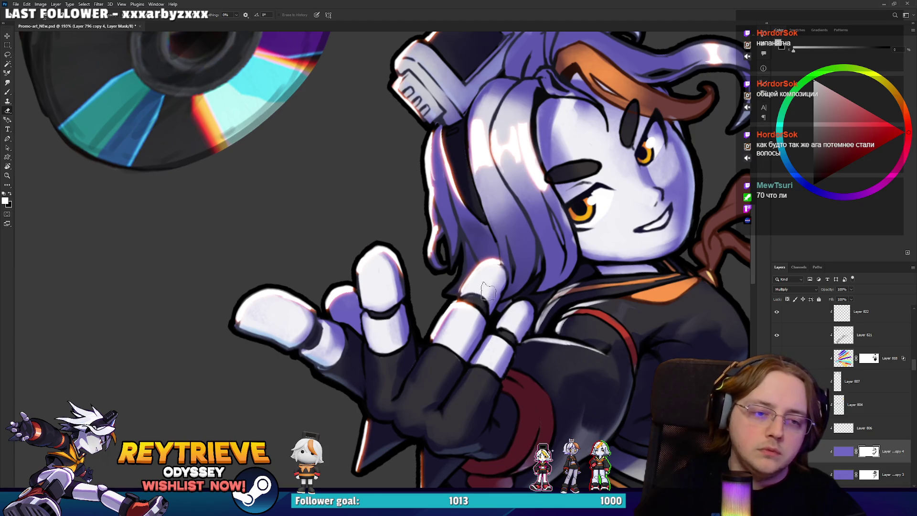
{"action": "left_click_drag", "start_coordinate": [537, 207], "coordinate": [518, 293]}
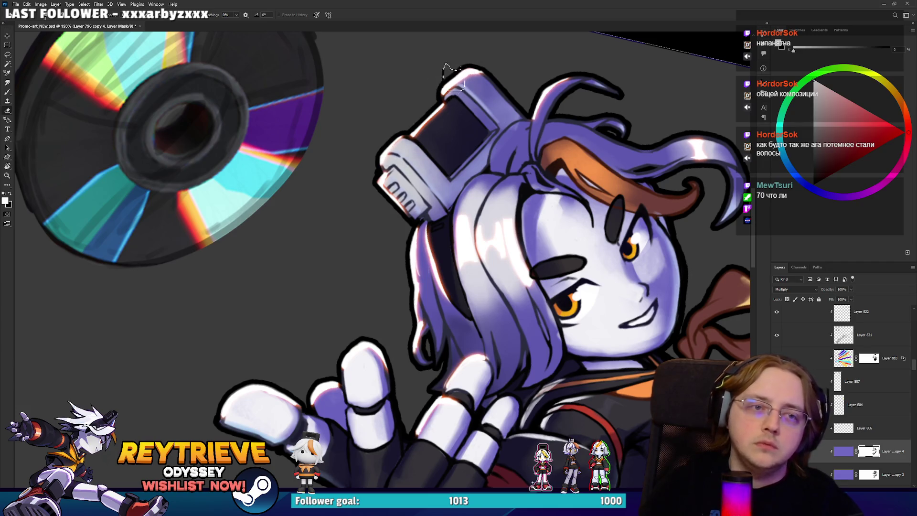
{"action": "left_click_drag", "start_coordinate": [454, 81], "coordinate": [382, 66]}
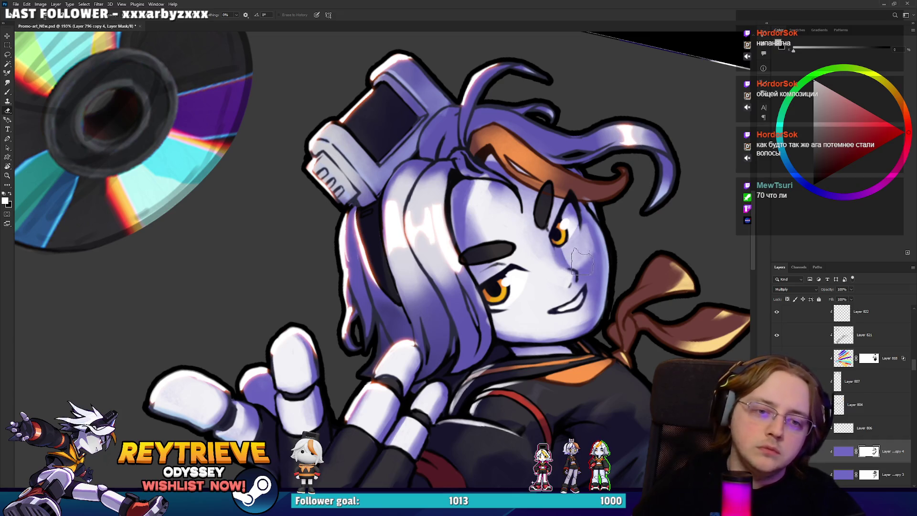
{"action": "scroll", "coordinate": [569, 215], "scroll_direction": "up", "scroll_amount": 2}
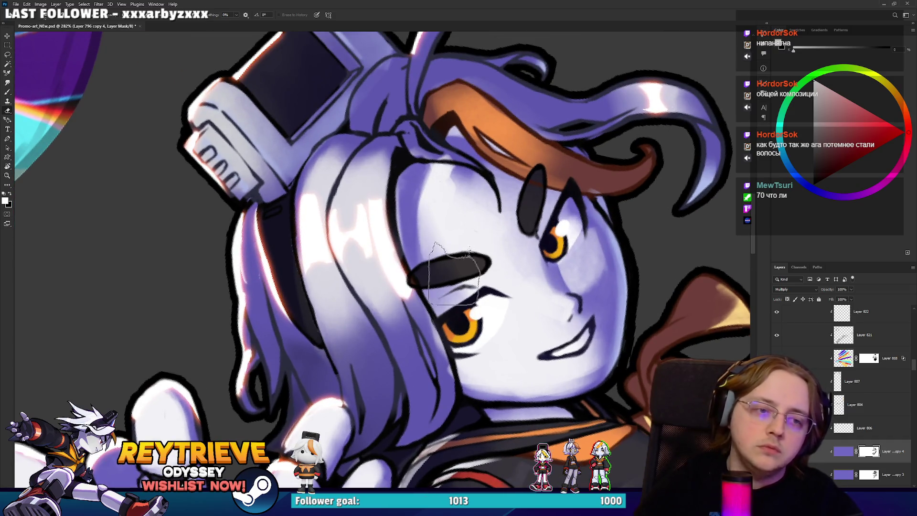
Set the brush to about 55 px and paint darker and brighter strokes on the hair.
{"action": "key", "text": "bracketleft"}
{"action": "key", "text": "bracketleft"}
{"action": "key", "text": "bracketleft"}
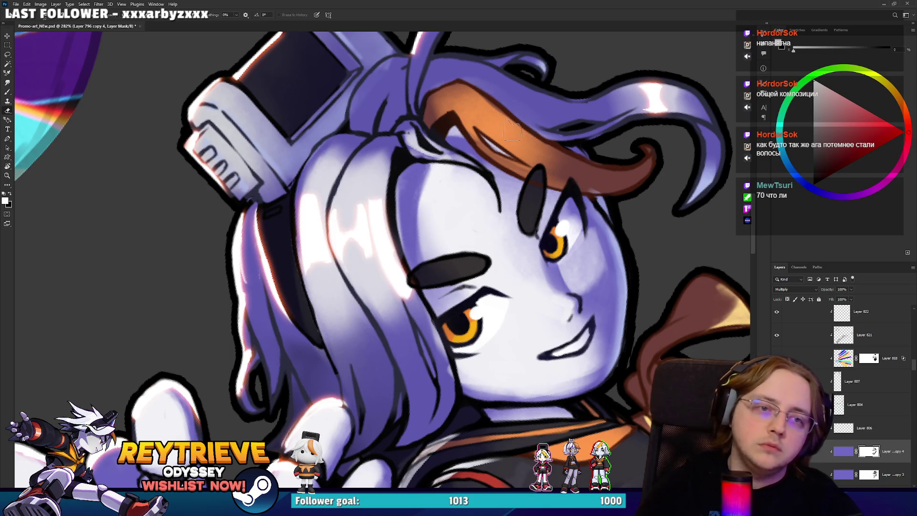
{"action": "key", "text": "bracketright"}
{"action": "key", "text": "bracketright"}
{"action": "key", "text": "x"}
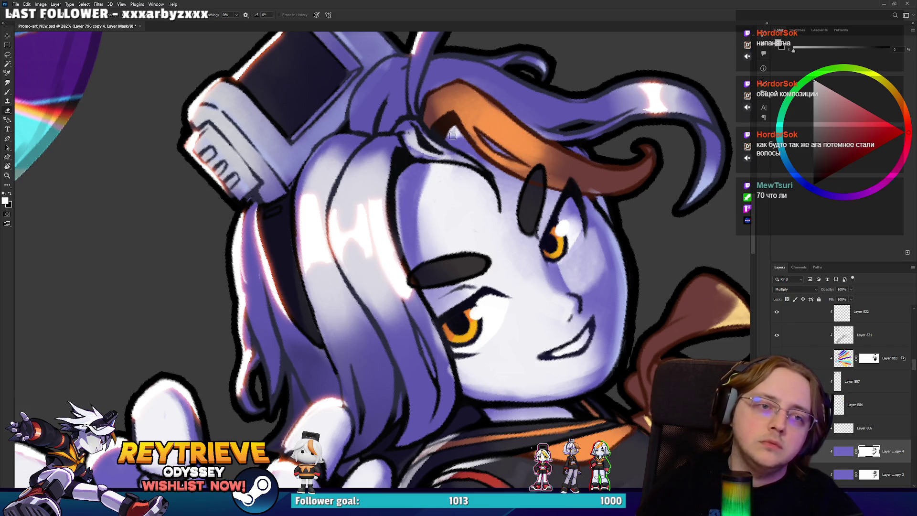
{"action": "mouse_move", "coordinate": [452, 143]}
{"action": "left_mouse_down"}
{"action": "mouse_move", "coordinate": [459, 135]}
{"action": "mouse_move", "coordinate": [427, 148]}
{"action": "mouse_move", "coordinate": [437, 143]}
{"action": "mouse_move", "coordinate": [411, 128]}
{"action": "left_mouse_up"}
{"action": "key", "text": "x"}
{"action": "key", "text": "x"}
{"action": "key", "text": "x"}
{"action": "left_click_drag", "start_coordinate": [460, 160], "coordinate": [481, 175]}
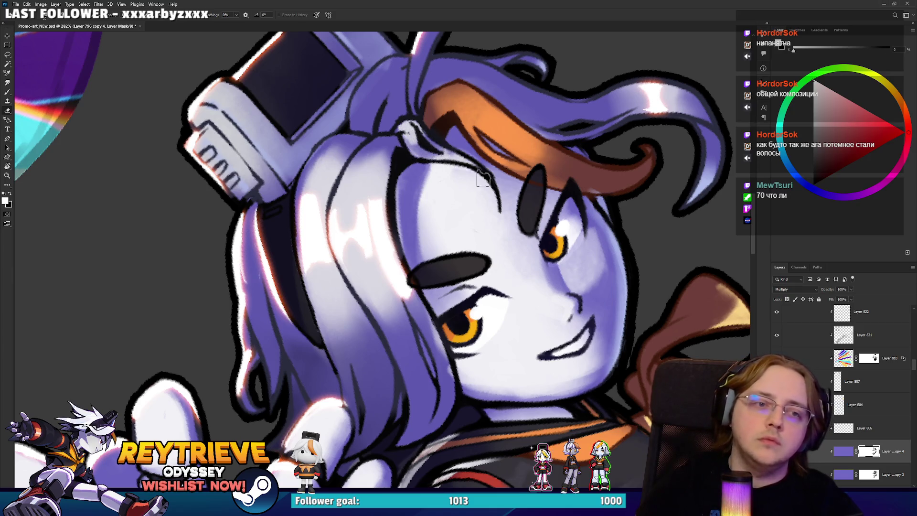
{"action": "key", "text": "x"}
{"action": "left_click_drag", "start_coordinate": [539, 191], "coordinate": [502, 219]}
{"action": "key", "text": "x"}
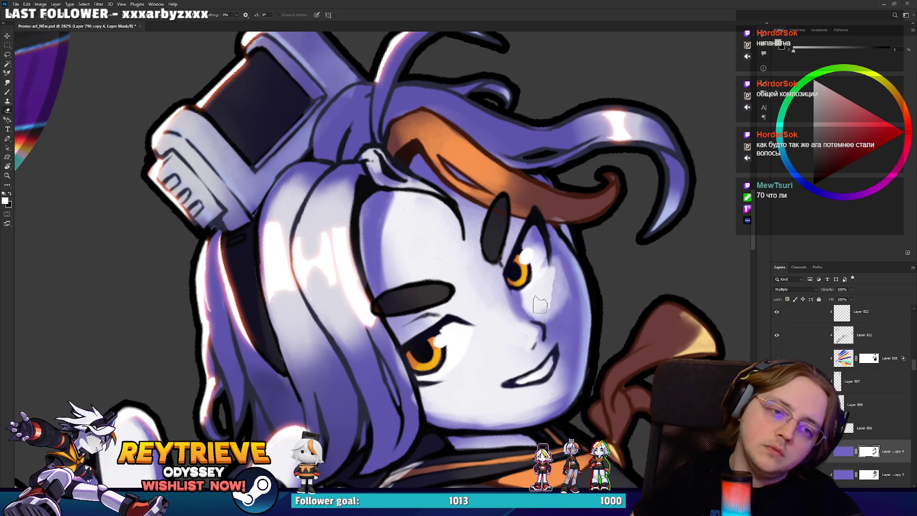
Enlarge the brush and repaint the white highlights on the girl's cheek and eye.
{"action": "key", "text": "bracketright"}
{"action": "key", "text": "bracketright"}
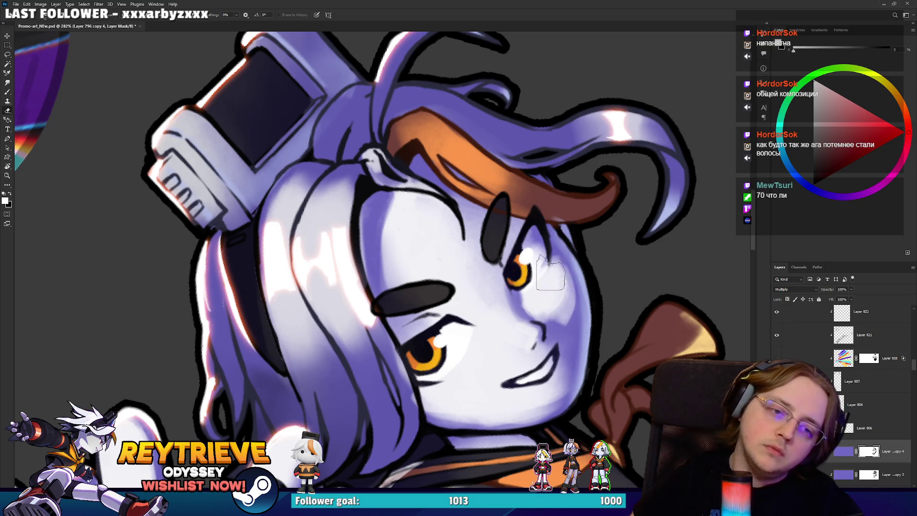
{"action": "key", "text": "x"}
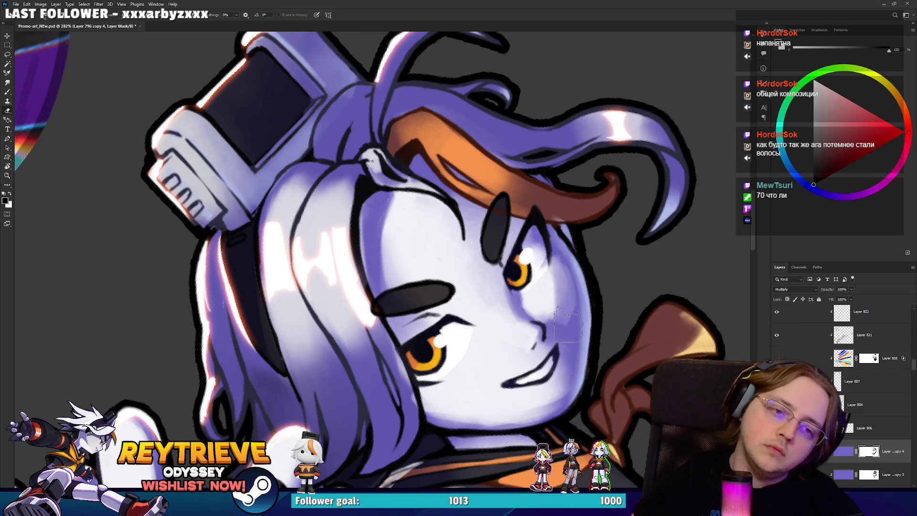
{"action": "key", "text": "x"}
{"action": "scroll", "coordinate": [558, 299], "scroll_direction": "down", "scroll_amount": 5}
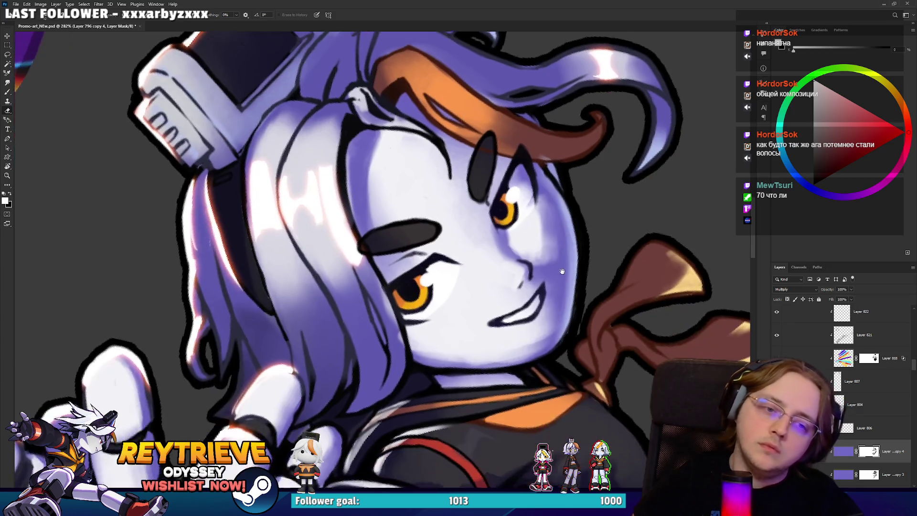
{"action": "key", "text": "x"}
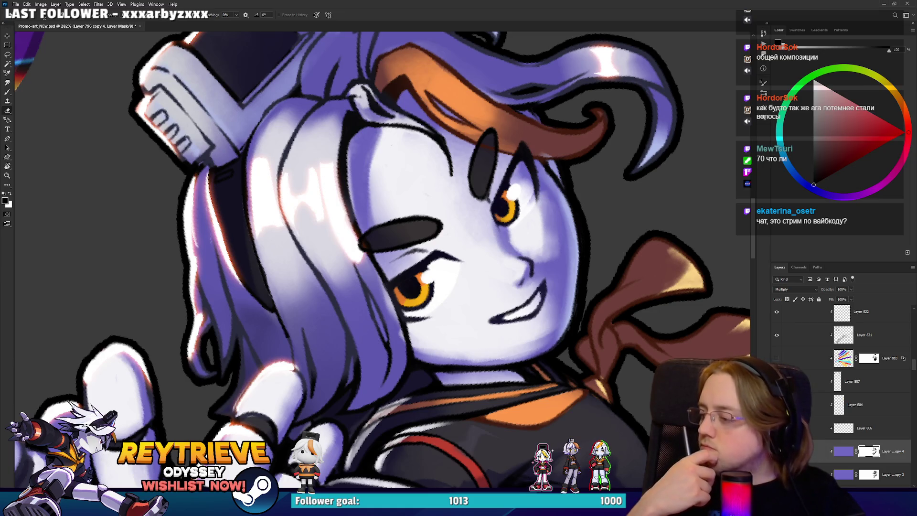
{"action": "key", "text": "r"}
{"action": "mouse_move", "coordinate": [541, 203]}
{"action": "left_mouse_down"}
{"action": "mouse_move", "coordinate": [499, 139]}
{"action": "mouse_move", "coordinate": [422, 208]}
{"action": "left_mouse_up"}
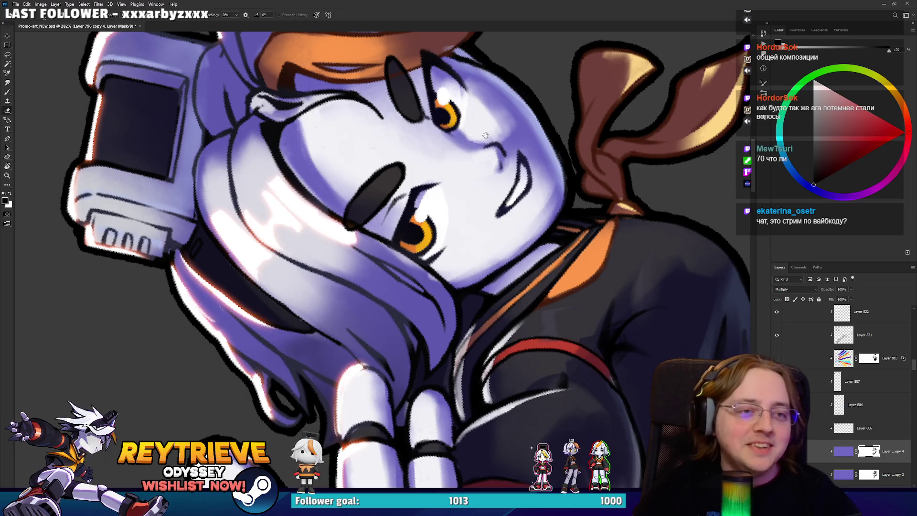
{"action": "left_click_drag", "start_coordinate": [486, 135], "coordinate": [504, 231]}
{"action": "key", "text": "x"}
{"action": "mouse_move", "coordinate": [470, 200]}
{"action": "left_mouse_down"}
{"action": "mouse_move", "coordinate": [464, 187]}
{"action": "mouse_move", "coordinate": [472, 203]}
{"action": "left_mouse_up"}
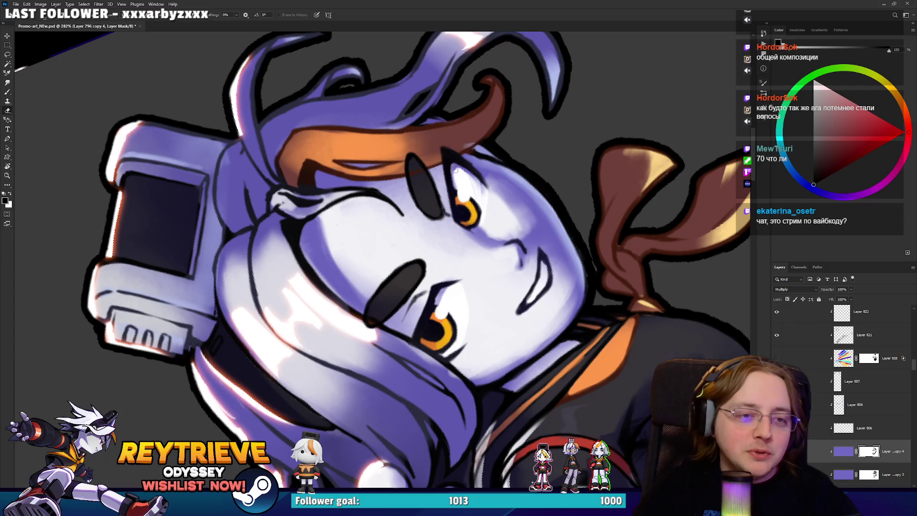
Rotate and mirror the canvas view to check the face, then zoom out to the whole character.
{"action": "left_click_drag", "start_coordinate": [470, 167], "coordinate": [391, 311]}
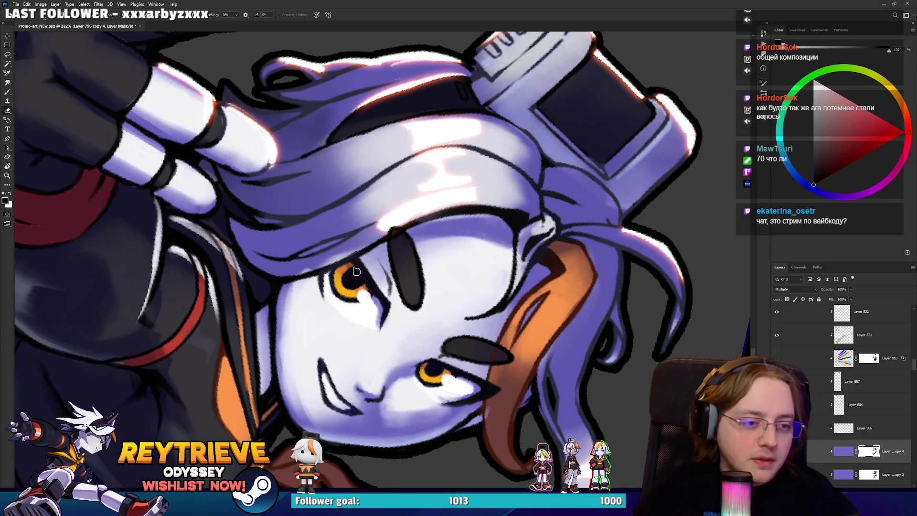
{"action": "key", "text": "r"}
{"action": "mouse_move", "coordinate": [375, 297]}
{"action": "left_mouse_down"}
{"action": "mouse_move", "coordinate": [538, 334]}
{"action": "mouse_move", "coordinate": [490, 309]}
{"action": "left_mouse_up"}
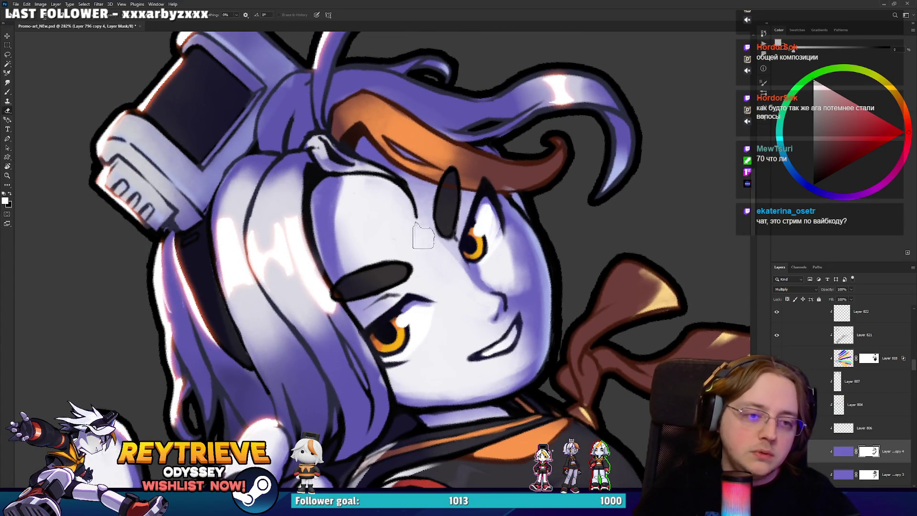
{"action": "key", "text": "r"}
{"action": "left_click_drag", "start_coordinate": [465, 212], "coordinate": [530, 186]}
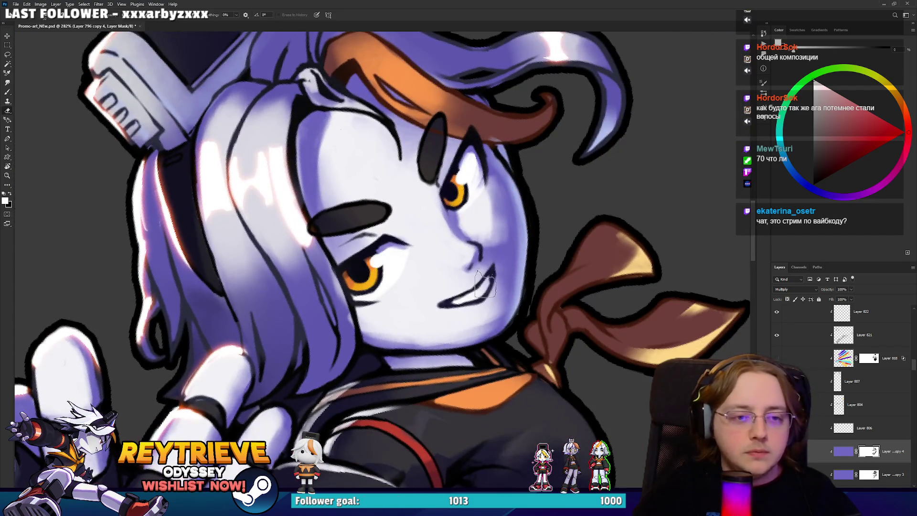
{"action": "key", "text": "ctrl+shift+h"}
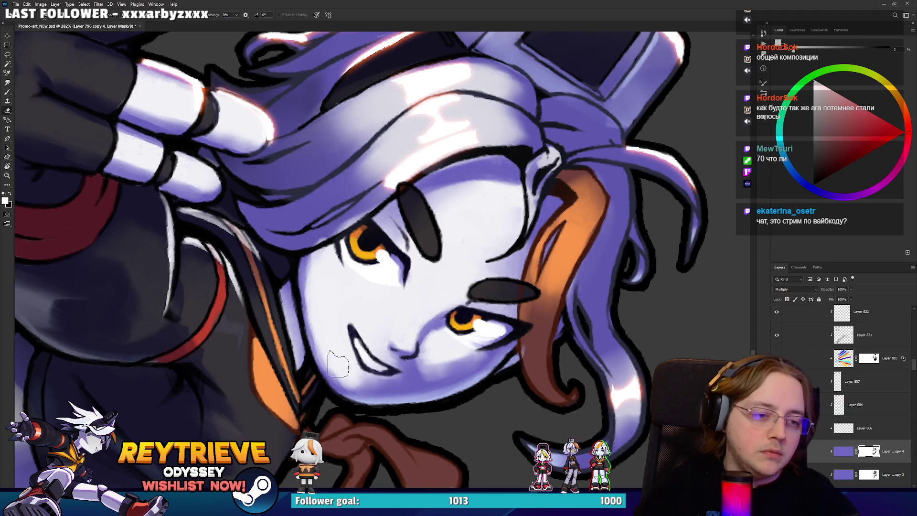
{"action": "key", "text": "r"}
{"action": "mouse_move", "coordinate": [356, 379]}
{"action": "left_mouse_down"}
{"action": "mouse_move", "coordinate": [519, 244]}
{"action": "mouse_move", "coordinate": [430, 216]}
{"action": "mouse_move", "coordinate": [445, 267]}
{"action": "left_mouse_up"}
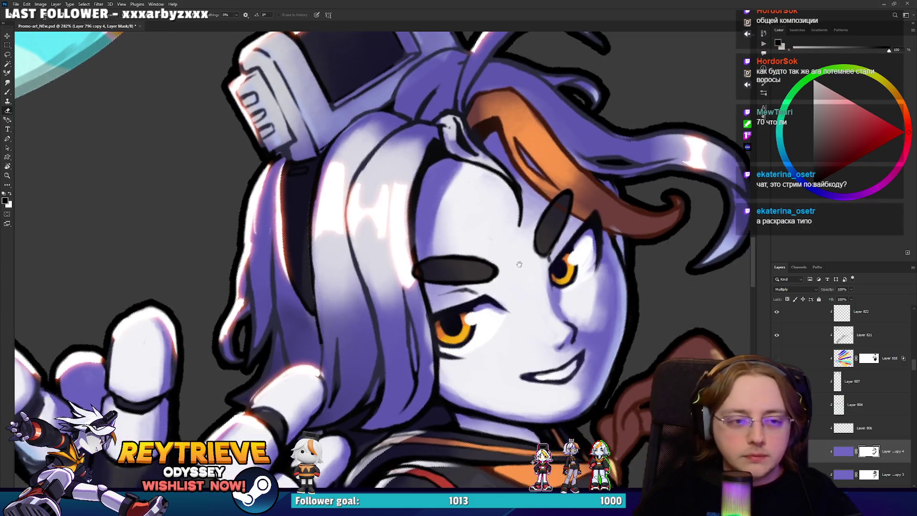
{"action": "left_click_drag", "start_coordinate": [531, 261], "coordinate": [513, 227]}
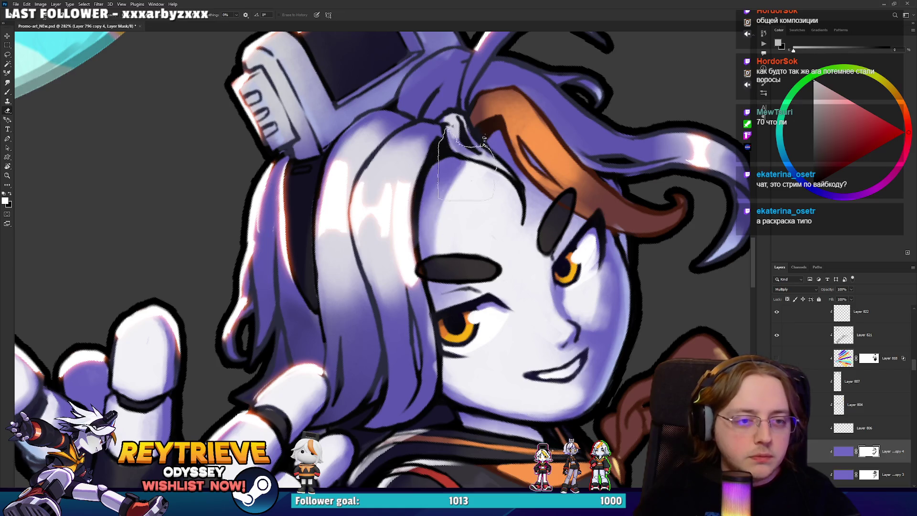
{"action": "key", "text": "ctrl+0"}
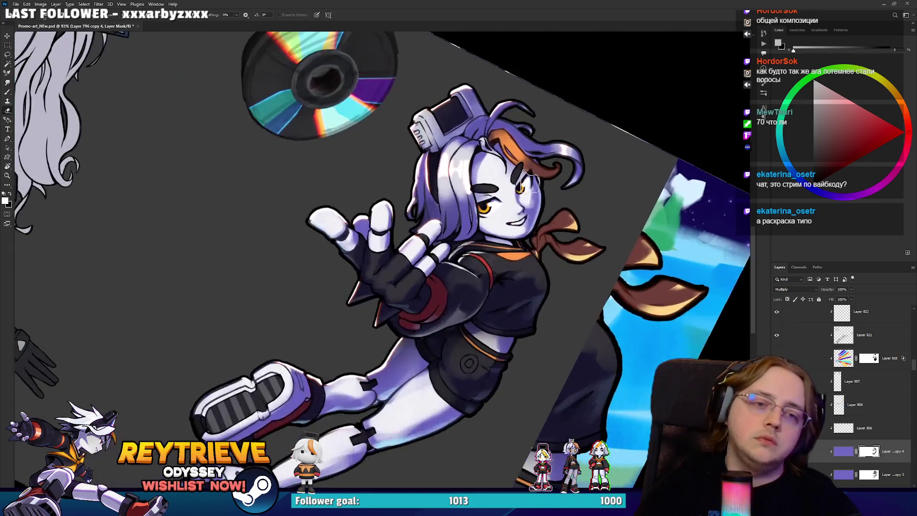
Zoom in on the girl's face and rotate the view to a working angle, with black selected.
{"action": "scroll", "coordinate": [541, 201], "scroll_direction": "up", "scroll_amount": 5}
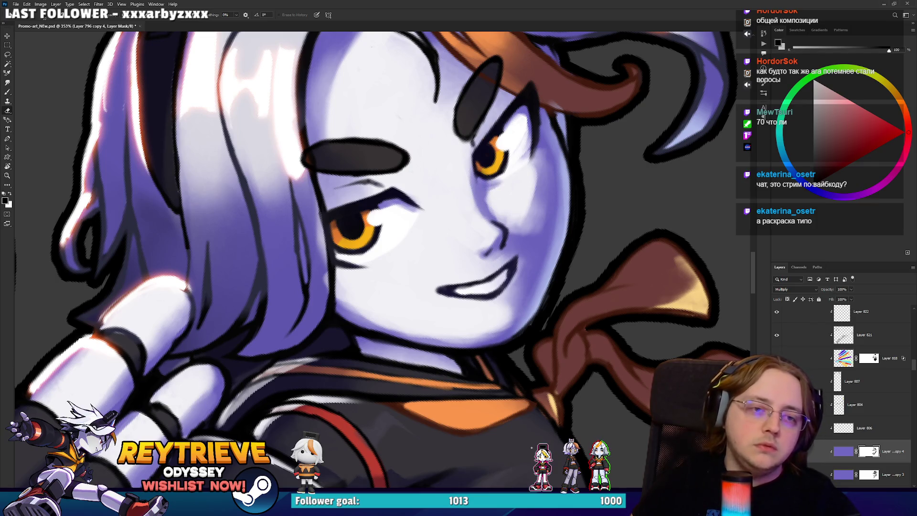
{"action": "key", "text": "x"}
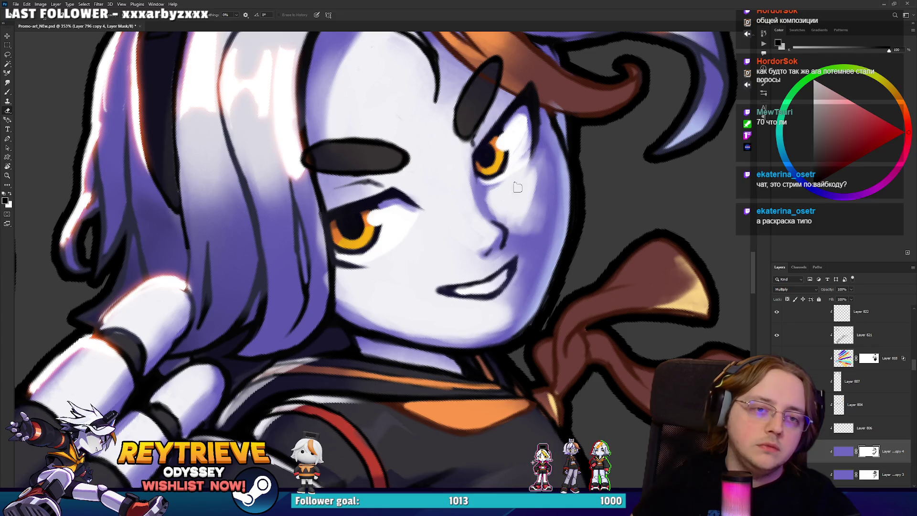
{"action": "left_click_drag", "start_coordinate": [541, 163], "coordinate": [324, 396]}
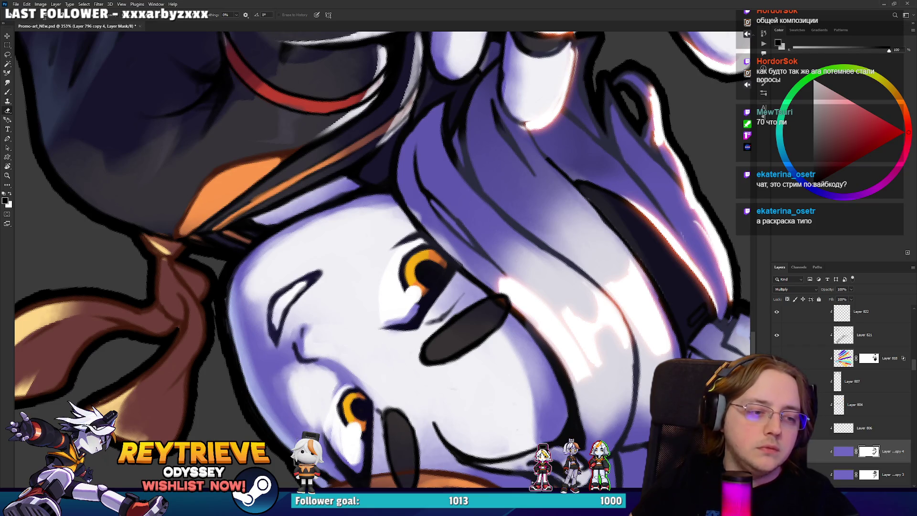
{"action": "mouse_move", "coordinate": [279, 351]}
{"action": "left_mouse_down"}
{"action": "mouse_move", "coordinate": [556, 304]}
{"action": "mouse_move", "coordinate": [524, 221]}
{"action": "mouse_move", "coordinate": [456, 214]}
{"action": "left_mouse_up"}
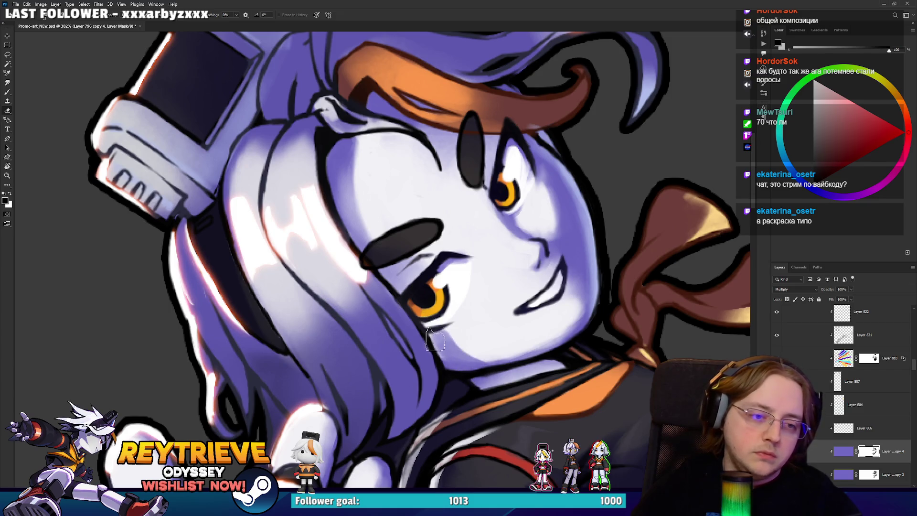
{"action": "left_click_drag", "start_coordinate": [471, 279], "coordinate": [480, 304]}
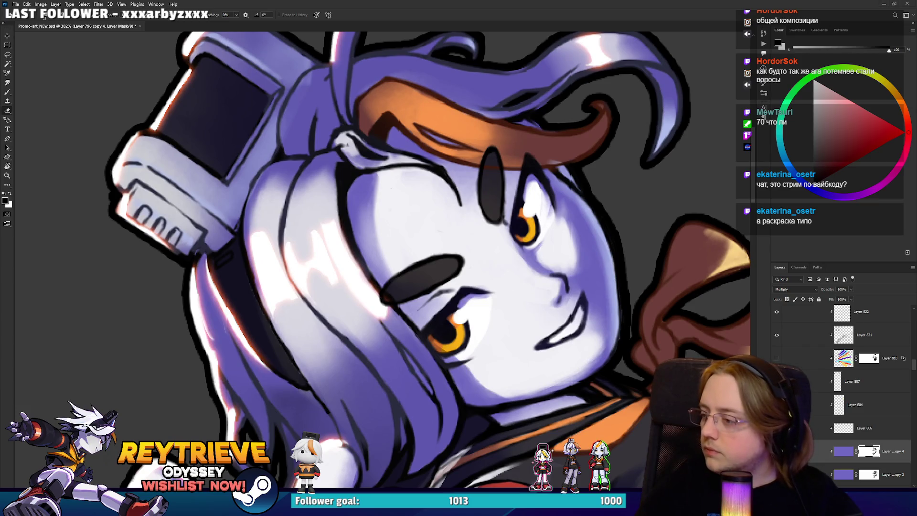
{"action": "key", "text": "r"}
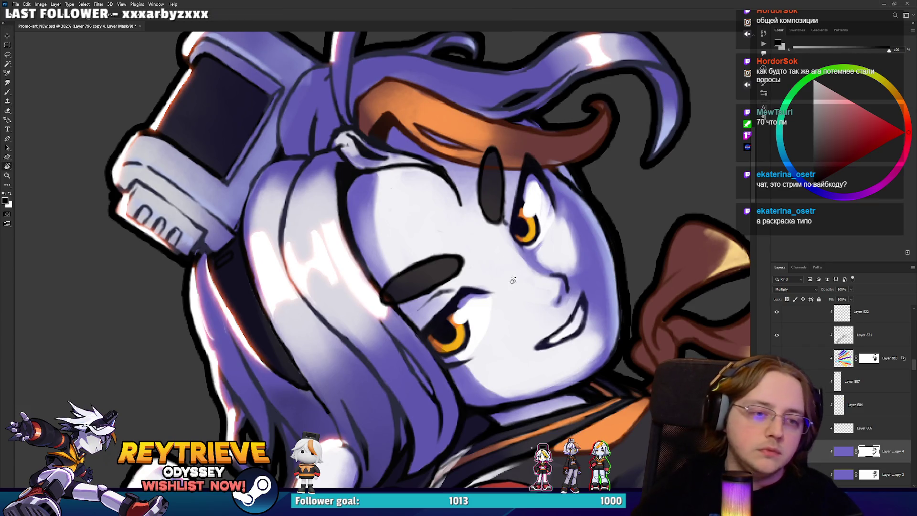
{"action": "left_click_drag", "start_coordinate": [454, 181], "coordinate": [497, 224]}
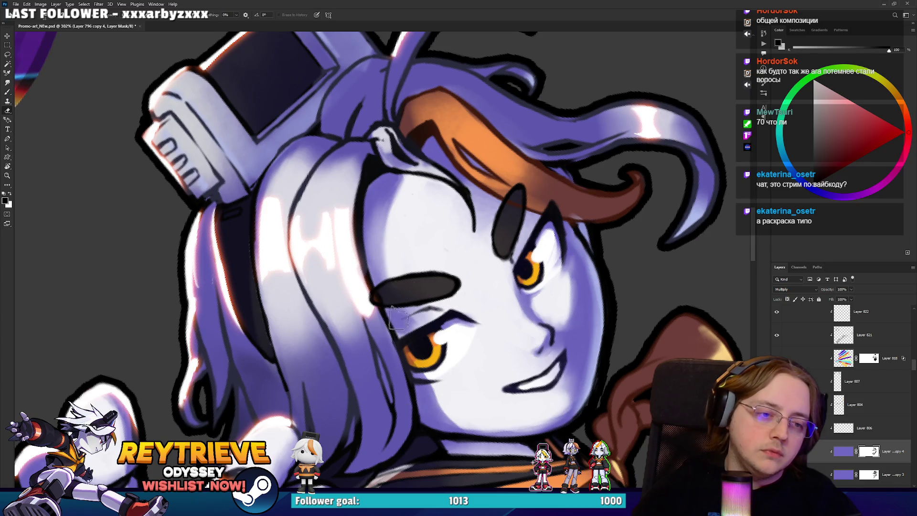
{"action": "key", "text": "r"}
{"action": "mouse_move", "coordinate": [400, 326]}
{"action": "left_mouse_down"}
{"action": "mouse_move", "coordinate": [540, 203]}
{"action": "mouse_move", "coordinate": [535, 177]}
{"action": "mouse_move", "coordinate": [535, 211]}
{"action": "mouse_move", "coordinate": [525, 181]}
{"action": "mouse_move", "coordinate": [520, 194]}
{"action": "left_mouse_up"}
Repaint the white highlight above the orange eye along the eyelid edge.
{"action": "key", "text": "x"}
{"action": "key", "text": "x"}
{"action": "key", "text": "x"}
{"action": "mouse_move", "coordinate": [380, 173]}
{"action": "left_mouse_down"}
{"action": "mouse_move", "coordinate": [379, 183]}
{"action": "mouse_move", "coordinate": [386, 177]}
{"action": "left_mouse_up"}
{"action": "key", "text": "x"}
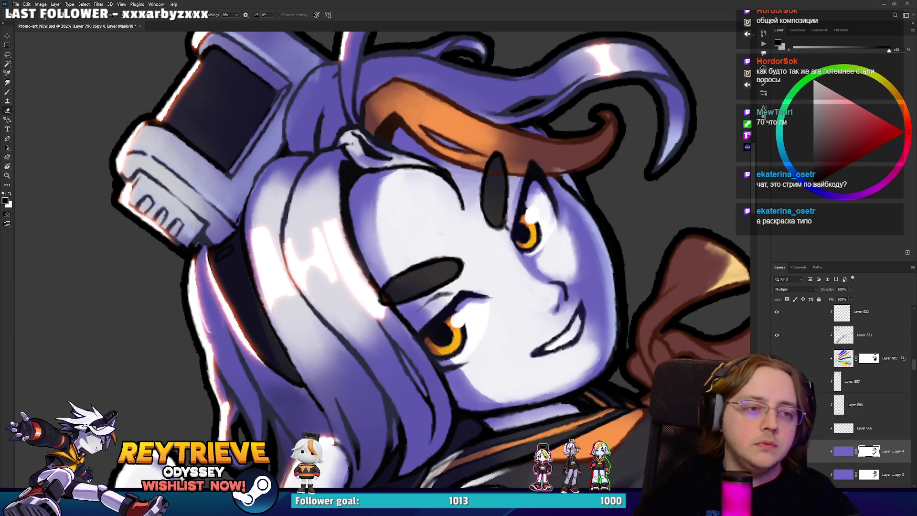
{"action": "scroll", "coordinate": [480, 191], "scroll_direction": "down", "scroll_amount": 6}
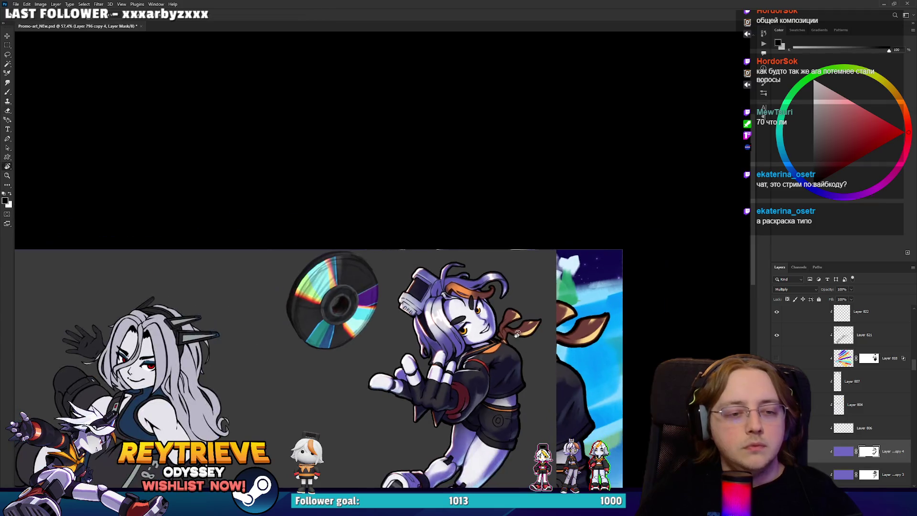
Toggle Layer 821's visibility to compare the belly highlight, then select the layer.
{"action": "scroll", "coordinate": [476, 376], "scroll_direction": "up", "scroll_amount": 2}
{"action": "scroll", "coordinate": [475, 376], "scroll_direction": "up", "scroll_amount": 5}
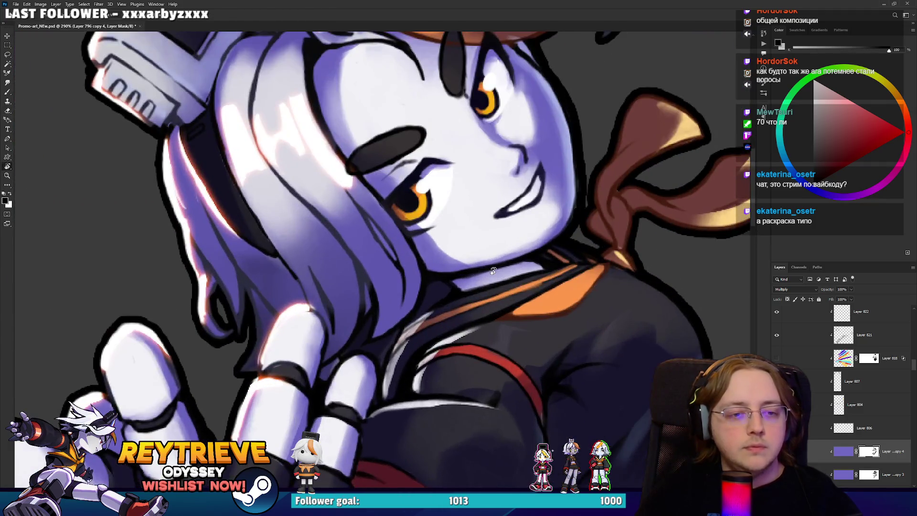
{"action": "scroll", "coordinate": [494, 270], "scroll_direction": "down", "scroll_amount": 5}
{"action": "scroll", "coordinate": [562, 321], "scroll_direction": "up", "scroll_amount": 4}
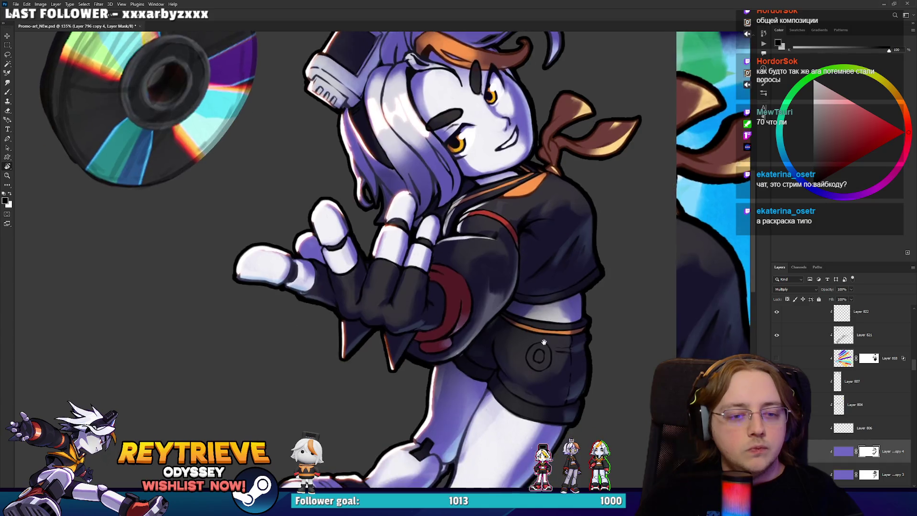
{"action": "scroll", "coordinate": [562, 321], "scroll_direction": "up", "scroll_amount": 1}
{"action": "left_click", "coordinate": [776, 334]}
{"action": "left_click", "coordinate": [776, 335]}
{"action": "left_click", "coordinate": [854, 337]}
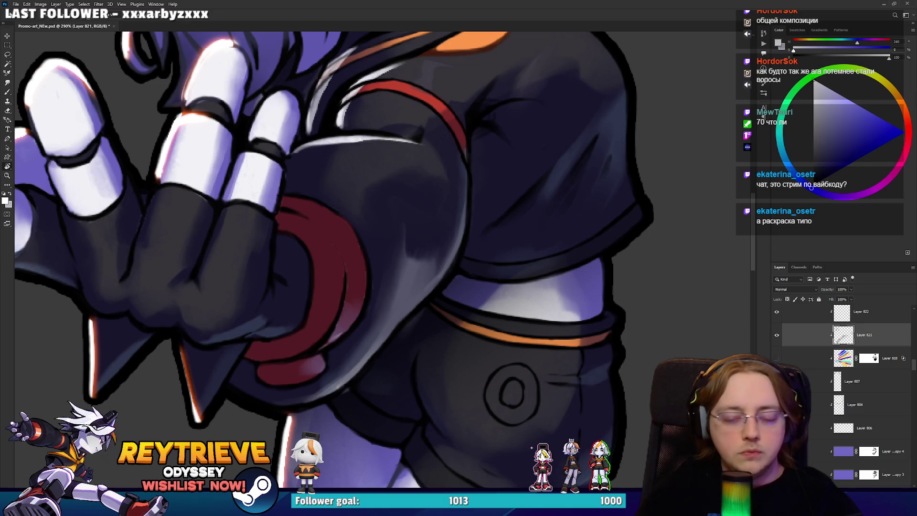
Add a white mask to Layer 821 and lasso the pocket below the orange waistband.
{"action": "key", "text": "e"}
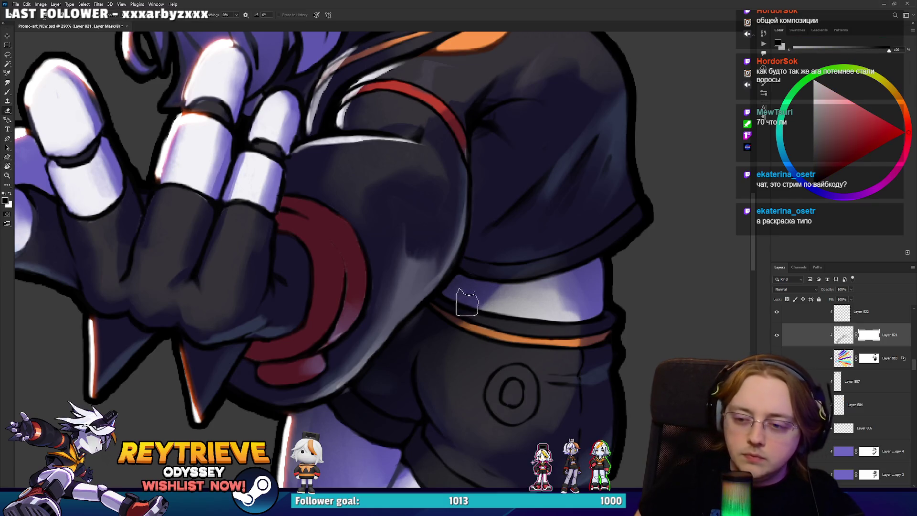
{"action": "mouse_move", "coordinate": [480, 323]}
{"action": "left_mouse_down"}
{"action": "mouse_move", "coordinate": [524, 330]}
{"action": "mouse_move", "coordinate": [559, 272]}
{"action": "mouse_move", "coordinate": [576, 273]}
{"action": "left_mouse_up"}
{"action": "key", "text": "x"}
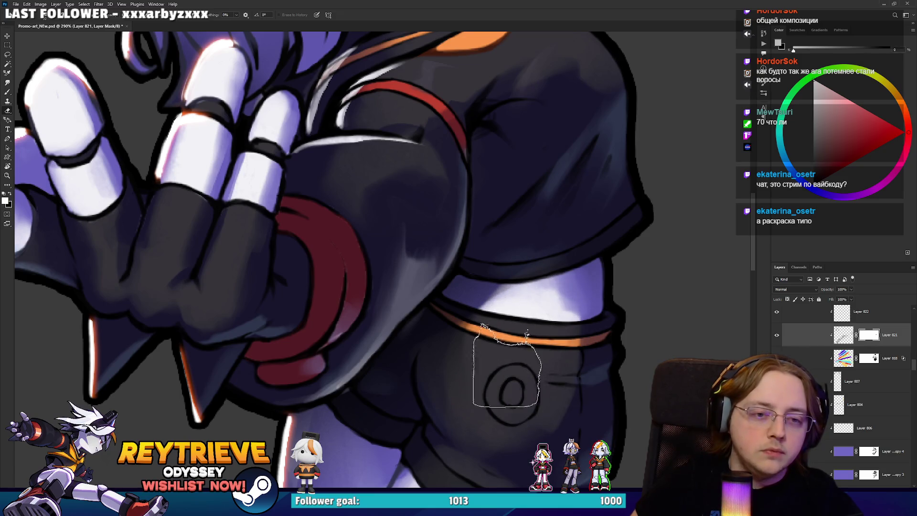
{"action": "key", "text": "ctrl+d"}
{"action": "scroll", "coordinate": [363, 258], "scroll_direction": "down", "scroll_amount": 5}
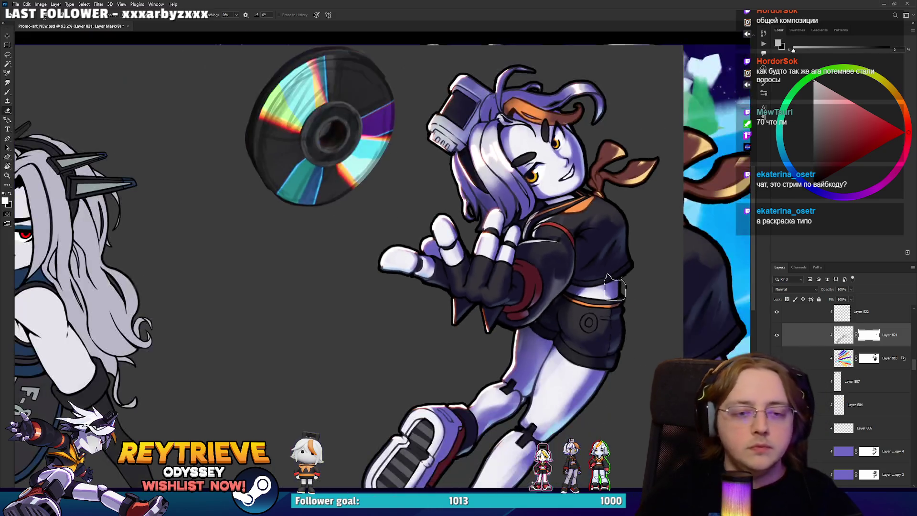
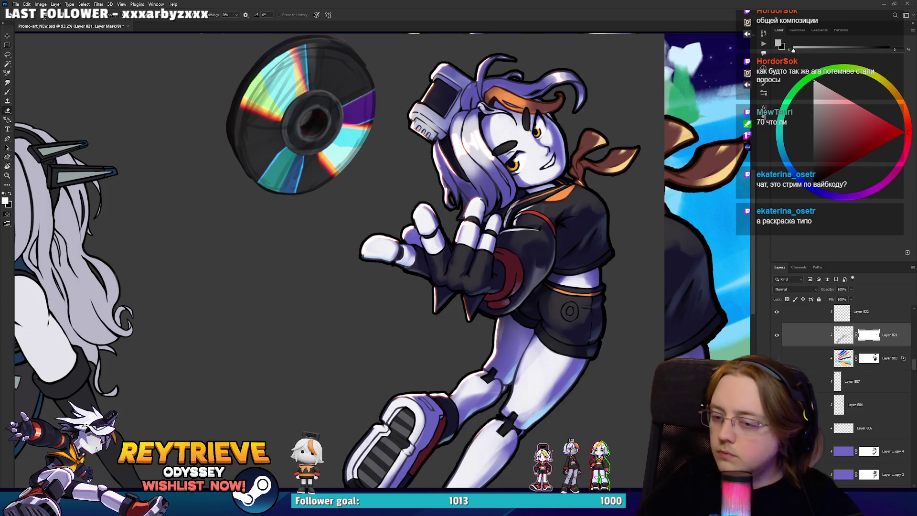
Select the purple multiply shading layer and bring the shorts and leg into view.
{"action": "scroll", "coordinate": [616, 287], "scroll_direction": "up", "scroll_amount": 5}
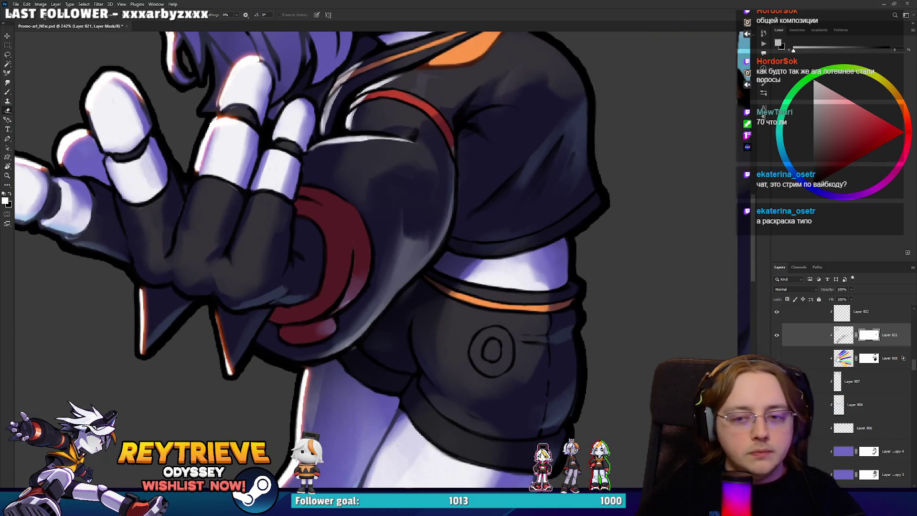
{"action": "scroll", "coordinate": [870, 344], "scroll_direction": "down", "scroll_amount": 2}
{"action": "scroll", "coordinate": [870, 344], "scroll_direction": "down", "scroll_amount": 1}
{"action": "left_click", "coordinate": [869, 381]}
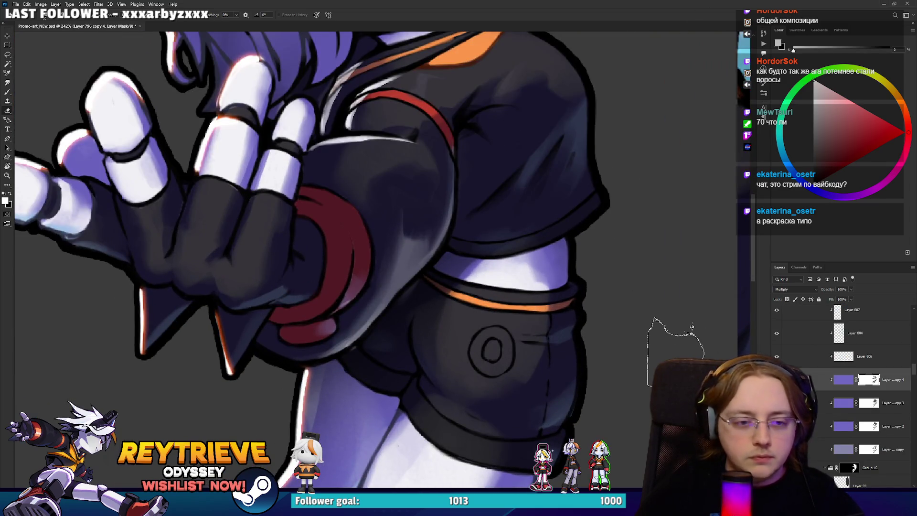
{"action": "mouse_move", "coordinate": [548, 312]}
{"action": "left_mouse_down"}
{"action": "mouse_move", "coordinate": [578, 233]}
{"action": "mouse_move", "coordinate": [496, 119]}
{"action": "left_mouse_up"}
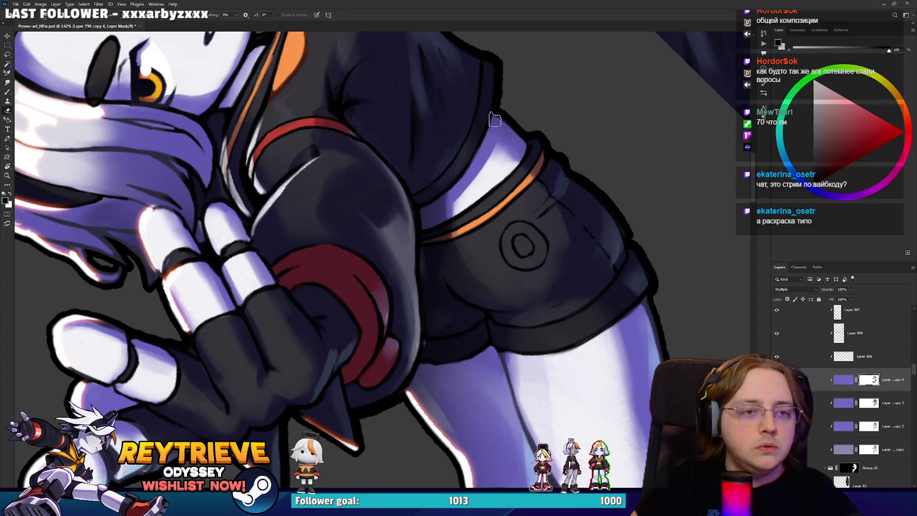
{"action": "mouse_move", "coordinate": [449, 188]}
{"action": "left_mouse_down"}
{"action": "mouse_move", "coordinate": [478, 304]}
{"action": "mouse_move", "coordinate": [378, 337]}
{"action": "left_mouse_up"}
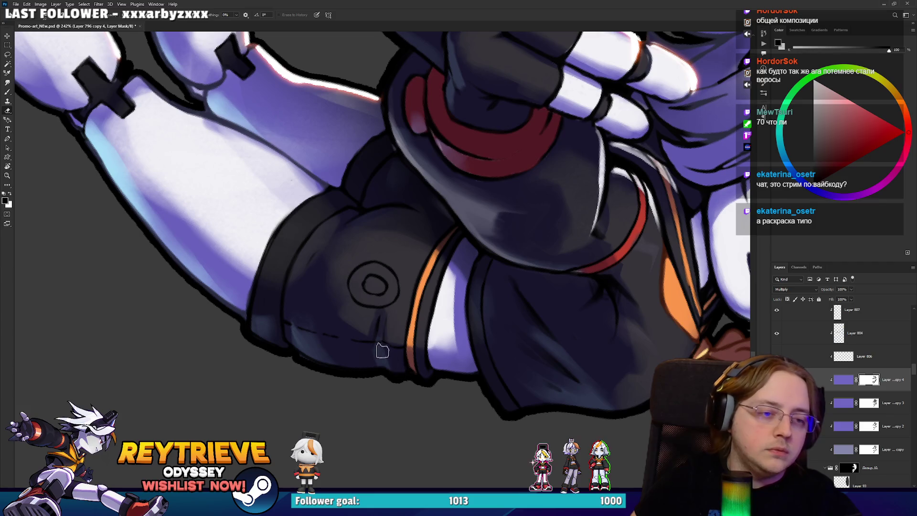
Switch to the Eraser with black and rotate the canvas so the leg stands upright.
{"action": "key", "text": "x"}
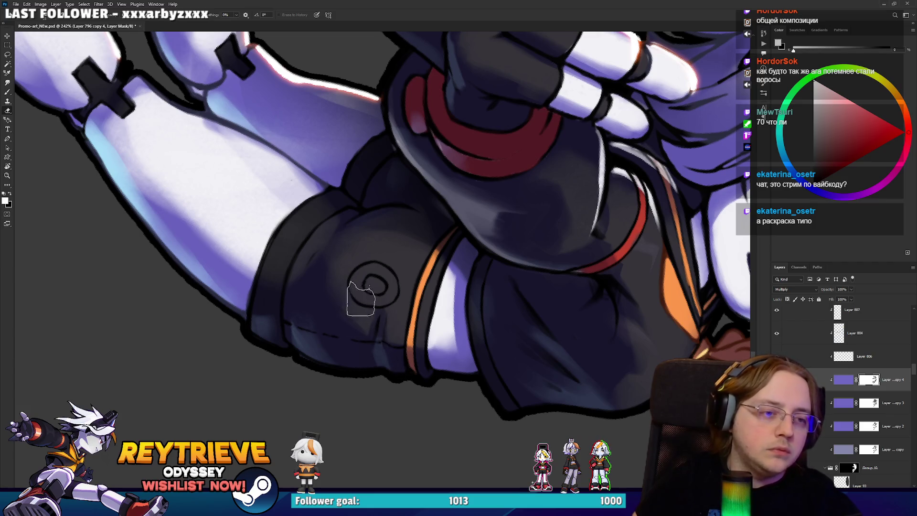
{"action": "key", "text": "x"}
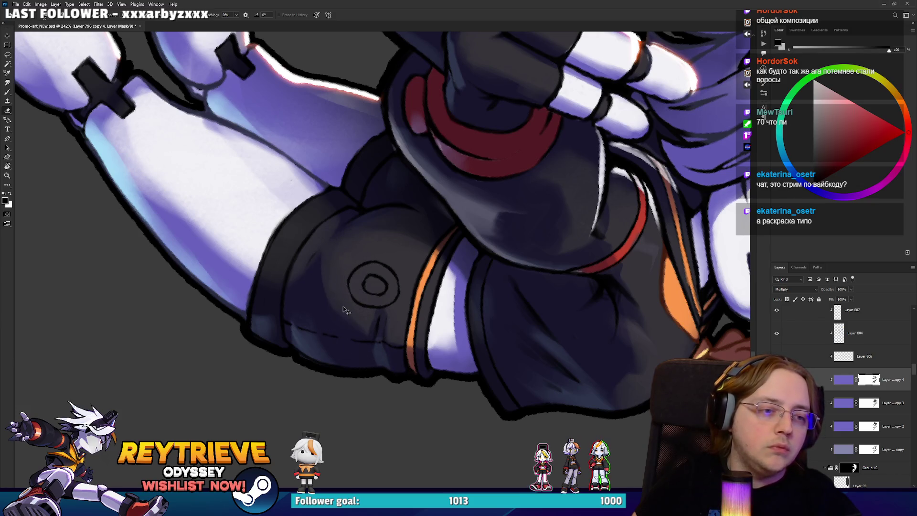
{"action": "key", "text": "x"}
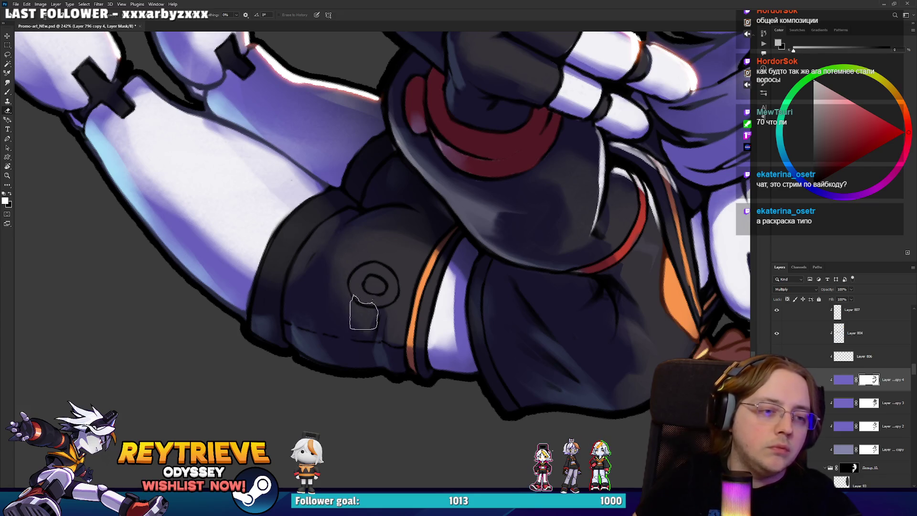
{"action": "key", "text": "r"}
{"action": "mouse_move", "coordinate": [369, 241]}
{"action": "left_mouse_down"}
{"action": "mouse_move", "coordinate": [481, 362]}
{"action": "mouse_move", "coordinate": [478, 247]}
{"action": "left_mouse_up"}
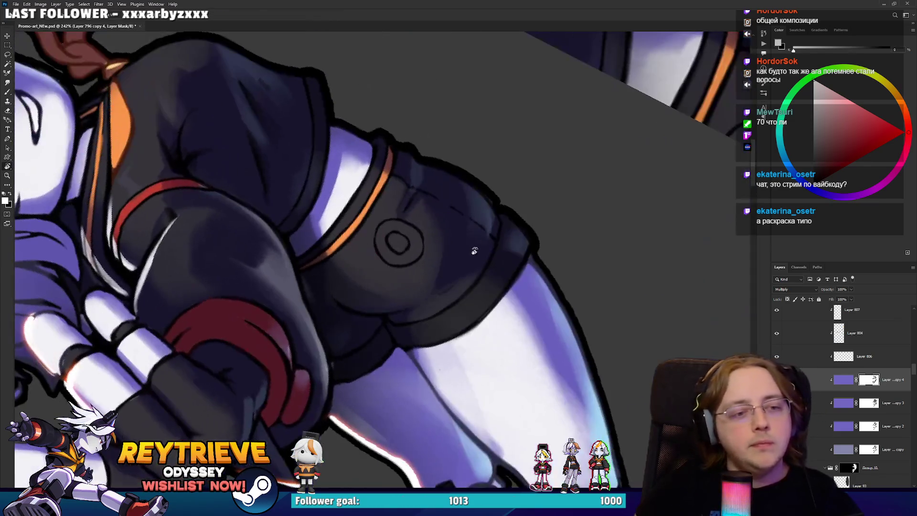
{"action": "key", "text": "e"}
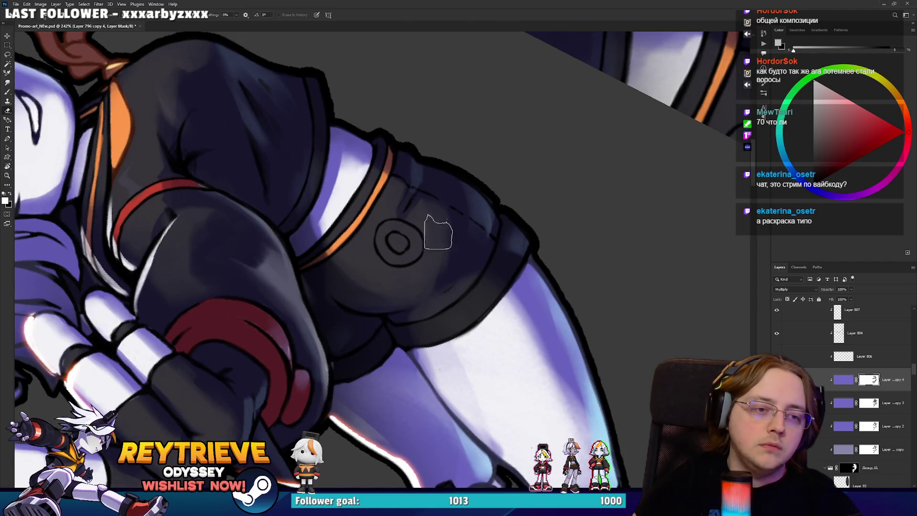
{"action": "key", "text": "x"}
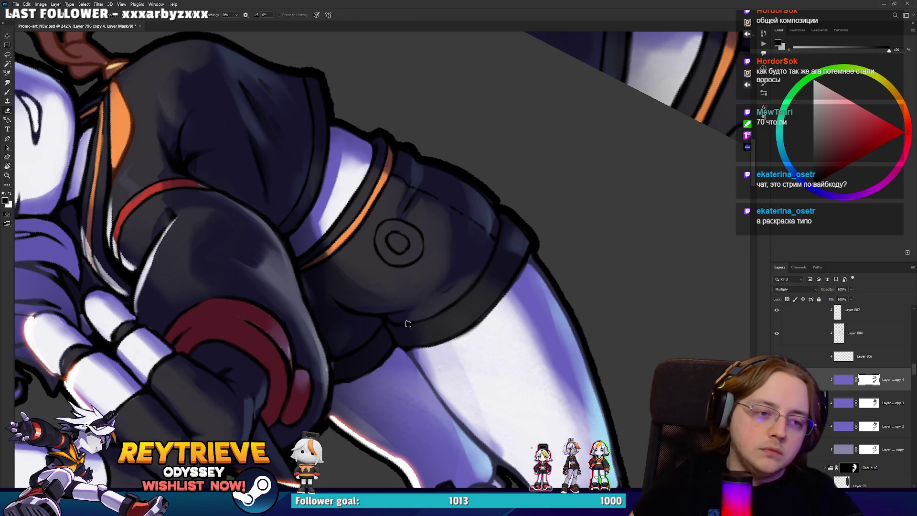
{"action": "mouse_move", "coordinate": [509, 268]}
{"action": "left_mouse_down"}
{"action": "mouse_move", "coordinate": [503, 208]}
{"action": "mouse_move", "coordinate": [499, 261]}
{"action": "left_mouse_up"}
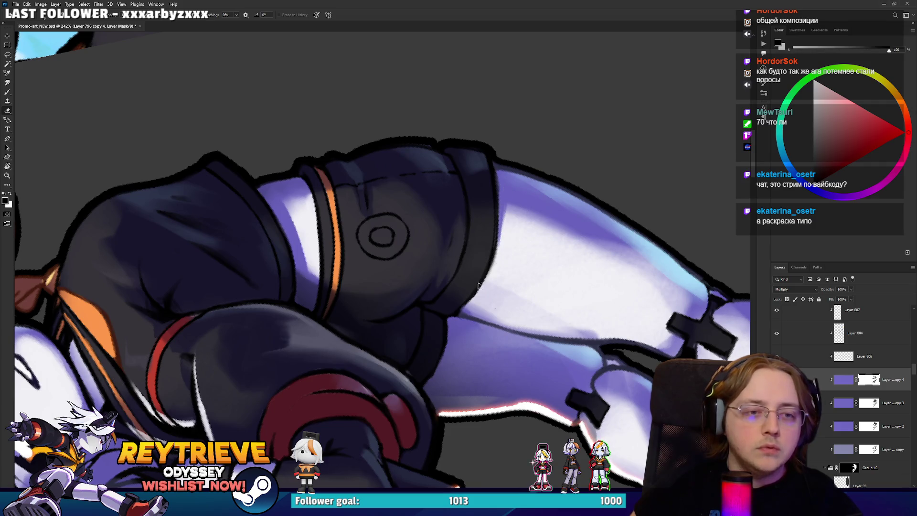
{"action": "mouse_move", "coordinate": [462, 308]}
{"action": "left_mouse_down"}
{"action": "mouse_move", "coordinate": [486, 366]}
{"action": "mouse_move", "coordinate": [549, 298]}
{"action": "left_mouse_up"}
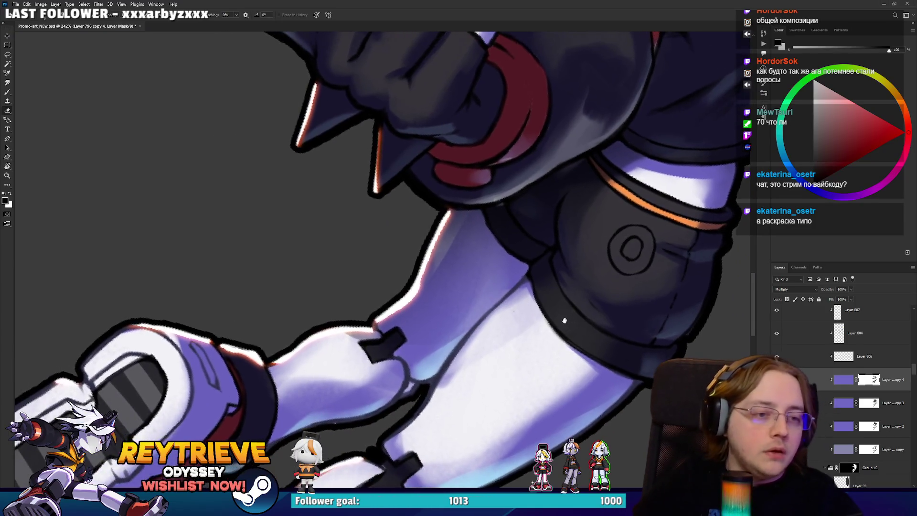
{"action": "mouse_move", "coordinate": [549, 299]}
{"action": "left_mouse_down"}
{"action": "mouse_move", "coordinate": [480, 255]}
{"action": "mouse_move", "coordinate": [564, 165]}
{"action": "left_mouse_up"}
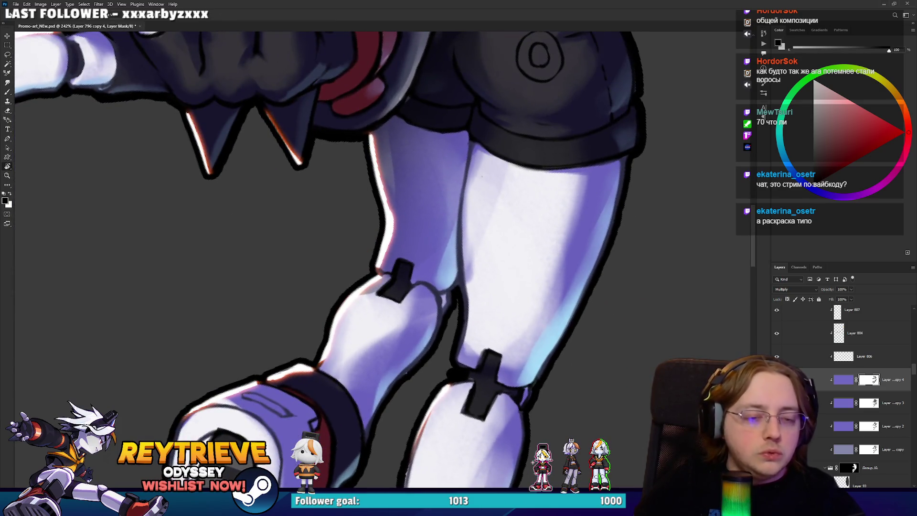
Deepen the purple shading along the front and back shins and their edges.
{"action": "right_click", "coordinate": [574, 247]}
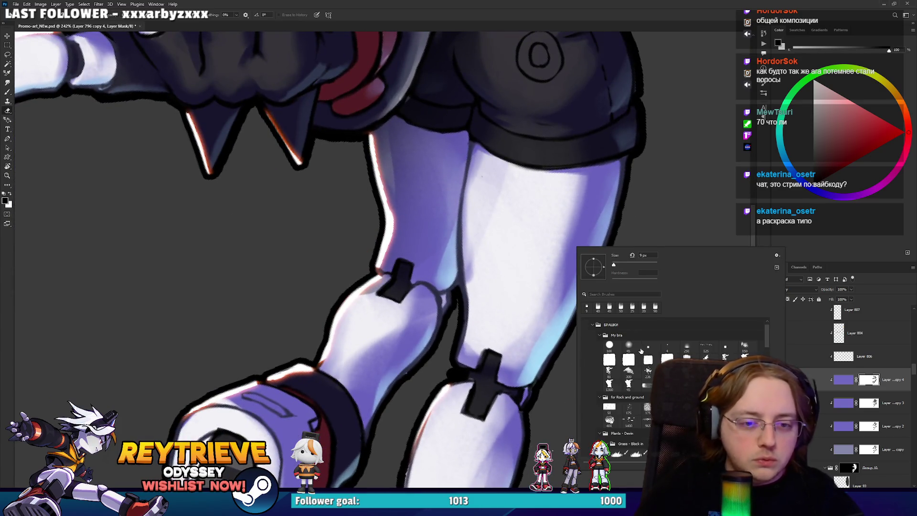
{"action": "key", "text": "Escape"}
{"action": "left_click_drag", "start_coordinate": [530, 325], "coordinate": [518, 309]}
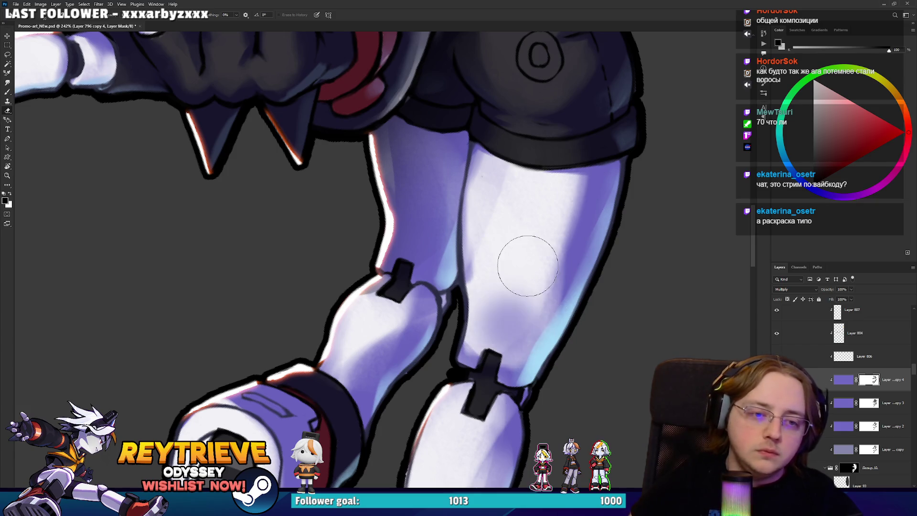
{"action": "key", "text": "ctrl+z"}
{"action": "key", "text": "x"}
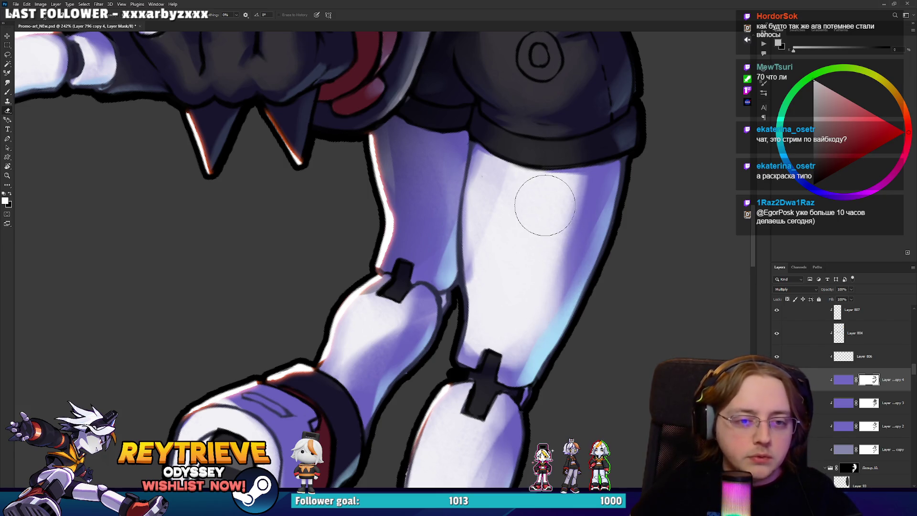
{"action": "left_click_drag", "start_coordinate": [568, 272], "coordinate": [543, 381]}
{"action": "key", "text": "x"}
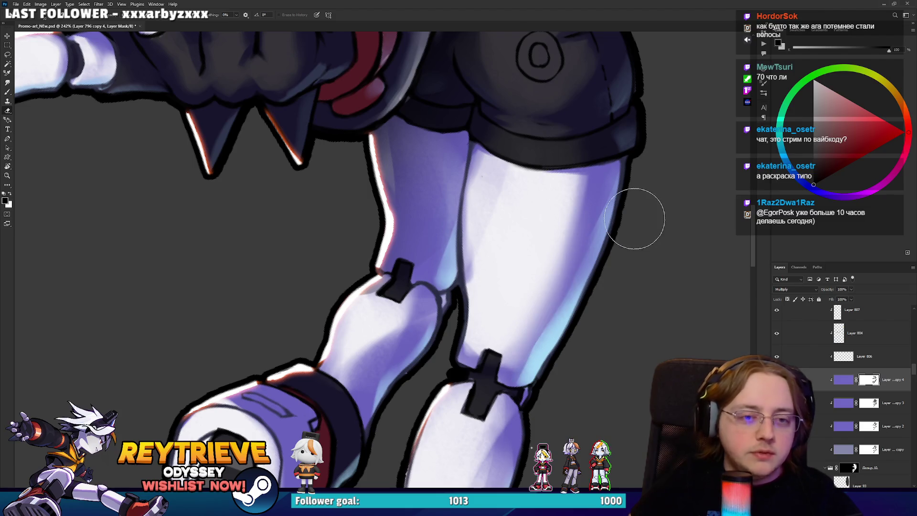
{"action": "left_click_drag", "start_coordinate": [466, 341], "coordinate": [447, 193]}
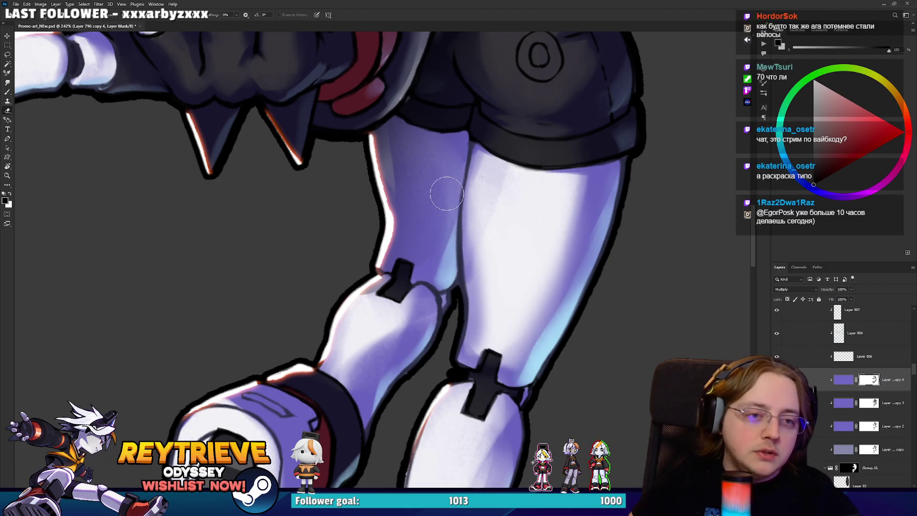
{"action": "left_click_drag", "start_coordinate": [473, 155], "coordinate": [460, 270]}
{"action": "left_click_drag", "start_coordinate": [461, 177], "coordinate": [467, 330]}
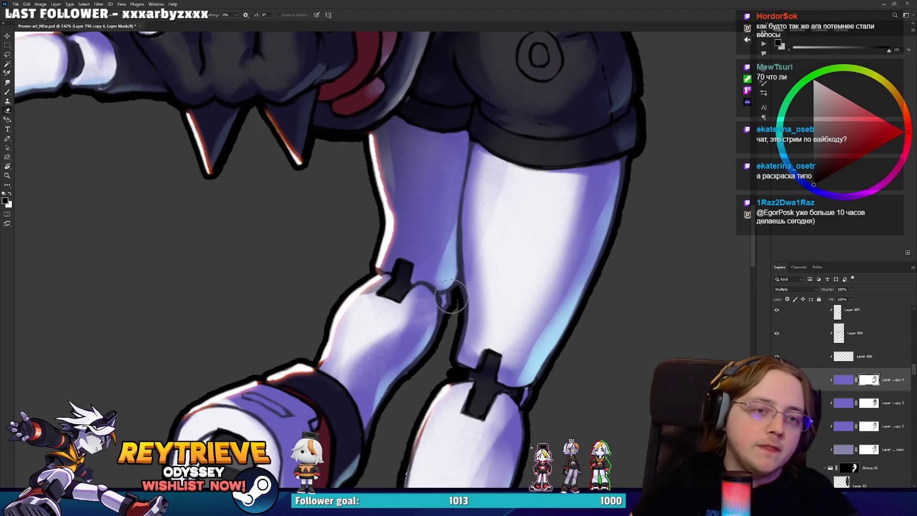
{"action": "left_click_drag", "start_coordinate": [475, 165], "coordinate": [473, 353]}
Repaint the shin's left outline near the knee and brighten the left knee and shin.
{"action": "scroll", "coordinate": [486, 470], "scroll_direction": "down", "scroll_amount": 5}
{"action": "scroll", "coordinate": [497, 334], "scroll_direction": "up", "scroll_amount": 4}
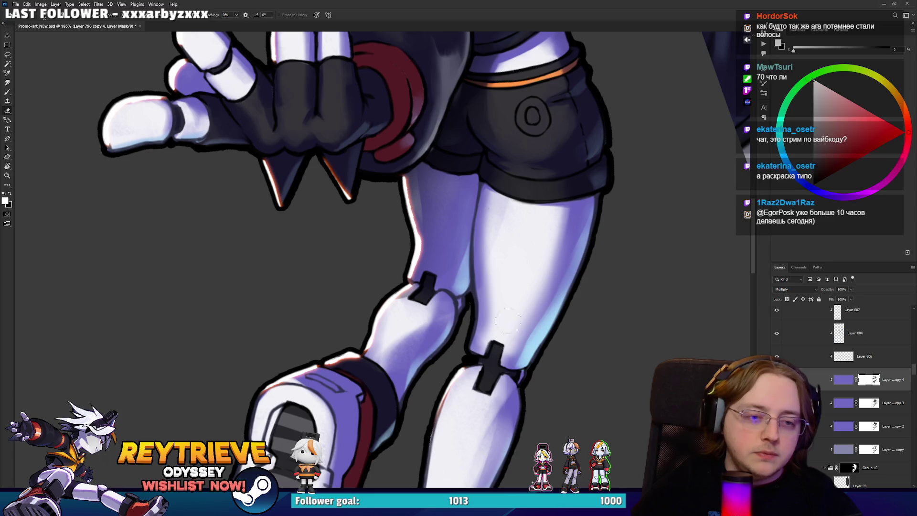
{"action": "left_click_drag", "start_coordinate": [496, 344], "coordinate": [525, 230]}
{"action": "key", "text": "x"}
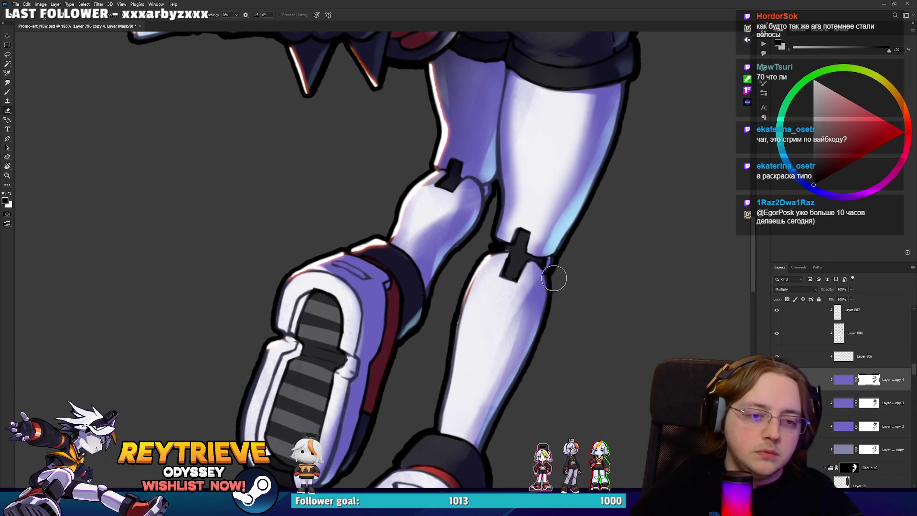
{"action": "key", "text": "x"}
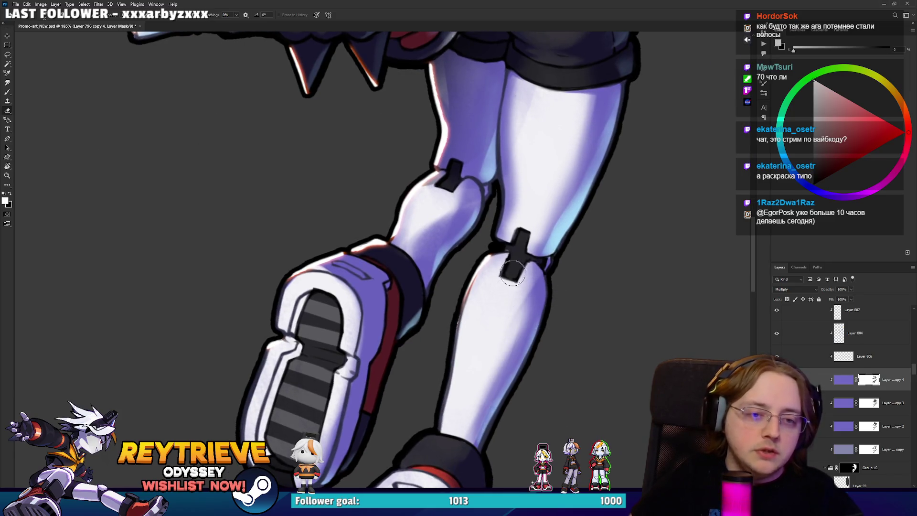
{"action": "key", "text": "x"}
{"action": "left_click_drag", "start_coordinate": [471, 262], "coordinate": [454, 372]}
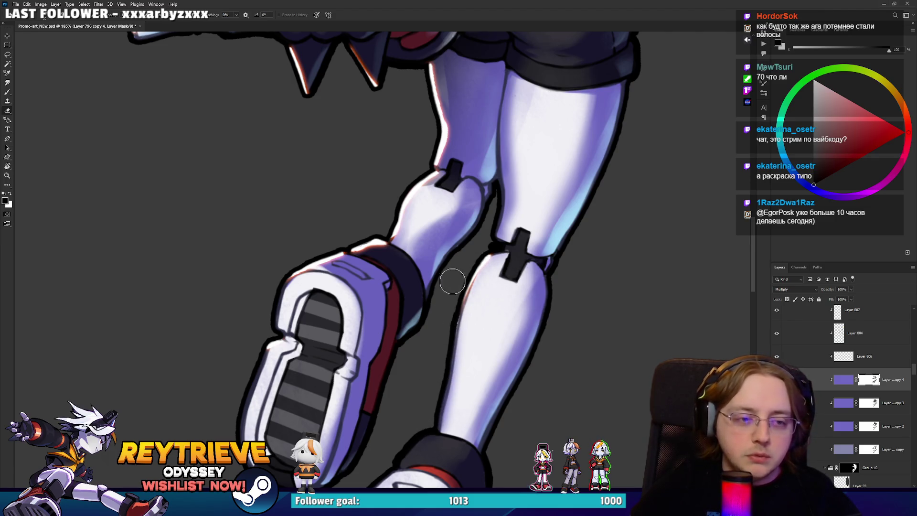
{"action": "left_click_drag", "start_coordinate": [474, 215], "coordinate": [499, 260]}
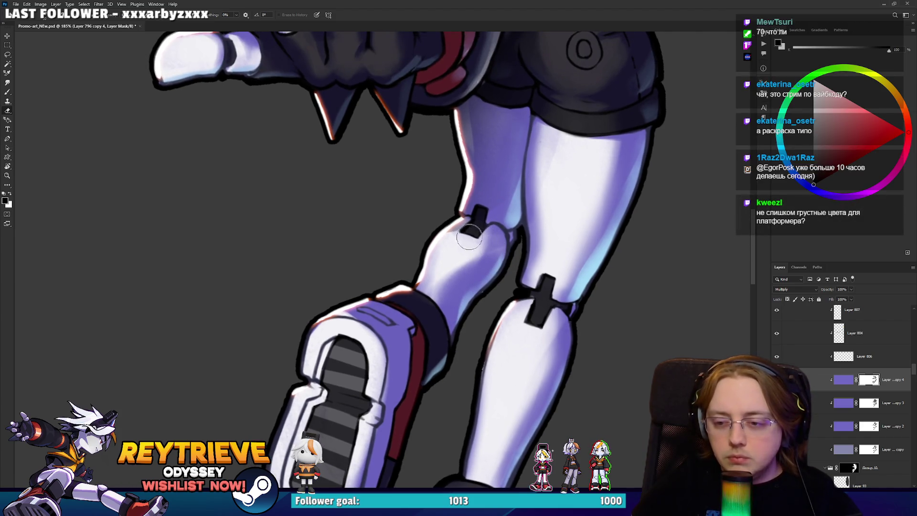
{"action": "left_click_drag", "start_coordinate": [448, 295], "coordinate": [476, 242]}
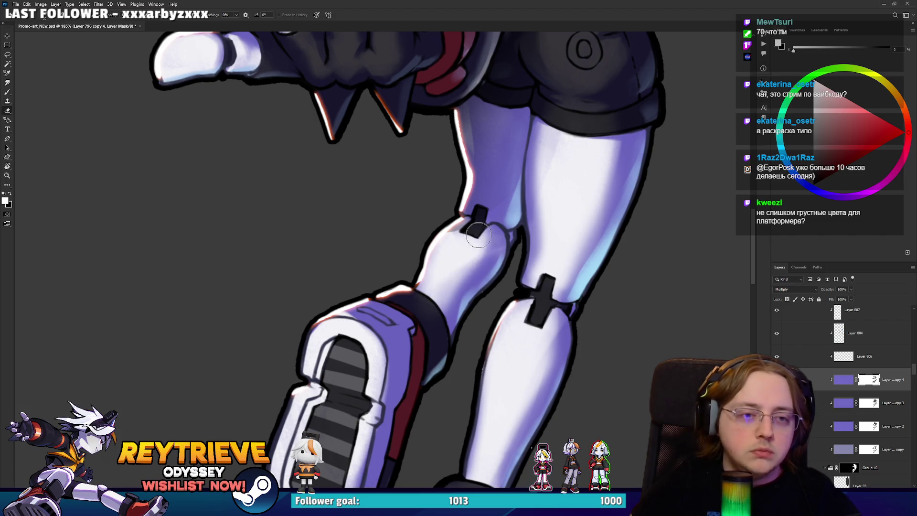
{"action": "key", "text": "x"}
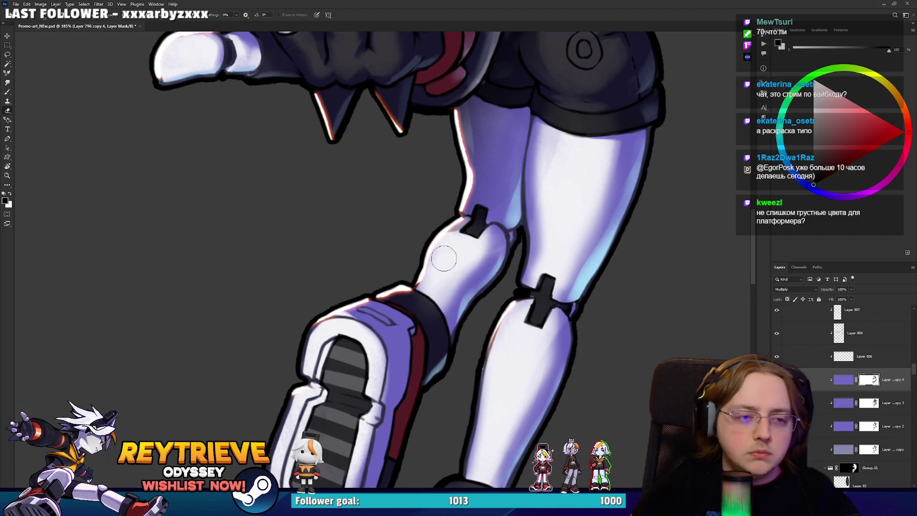
{"action": "key", "text": "x"}
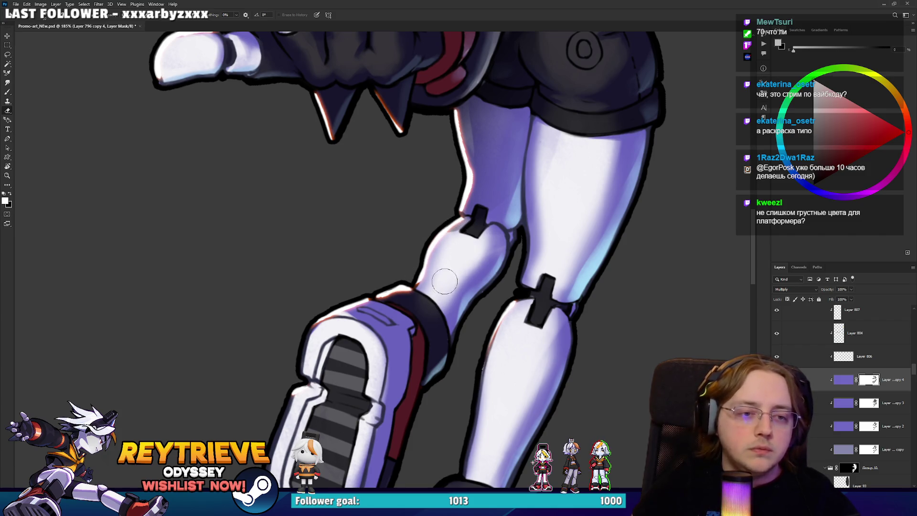
Erase along the knee's top edge to soften its pale highlight, then zoom out.
{"action": "scroll", "coordinate": [468, 286], "scroll_direction": "up", "scroll_amount": 3}
{"action": "scroll", "coordinate": [501, 191], "scroll_direction": "up", "scroll_amount": 2}
{"action": "key", "text": "x"}
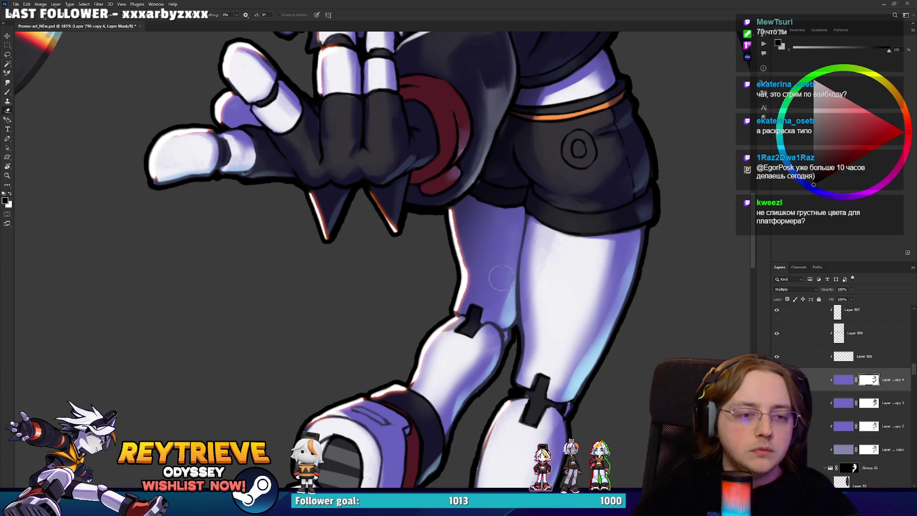
{"action": "left_click_drag", "start_coordinate": [501, 291], "coordinate": [619, 192]}
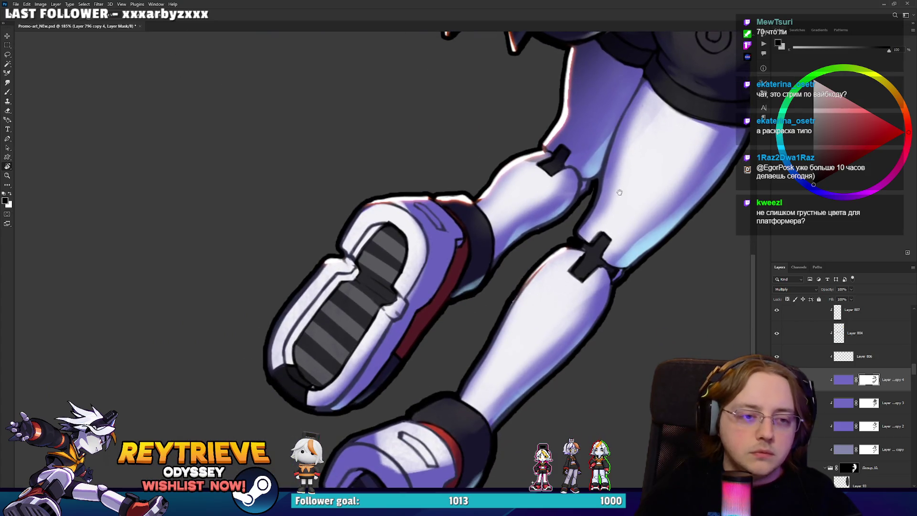
{"action": "key", "text": "e"}
{"action": "key", "text": "x"}
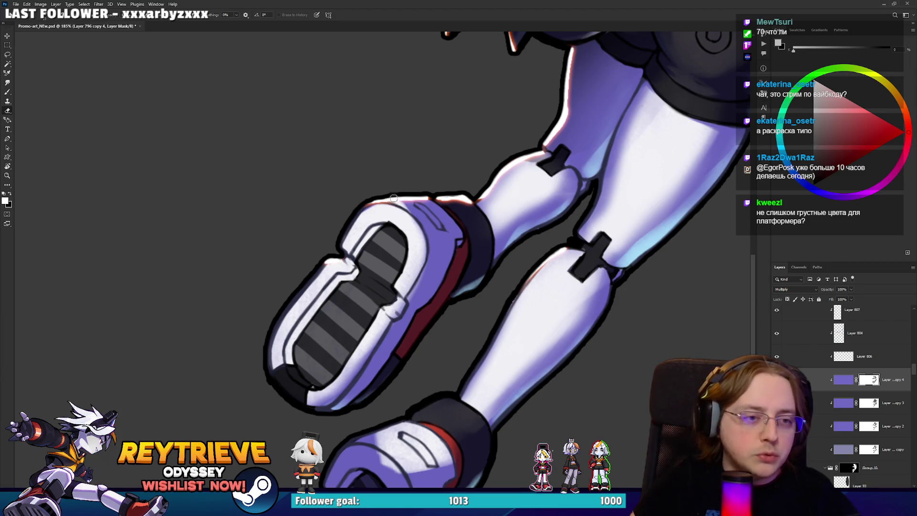
{"action": "left_click_drag", "start_coordinate": [391, 202], "coordinate": [414, 206]}
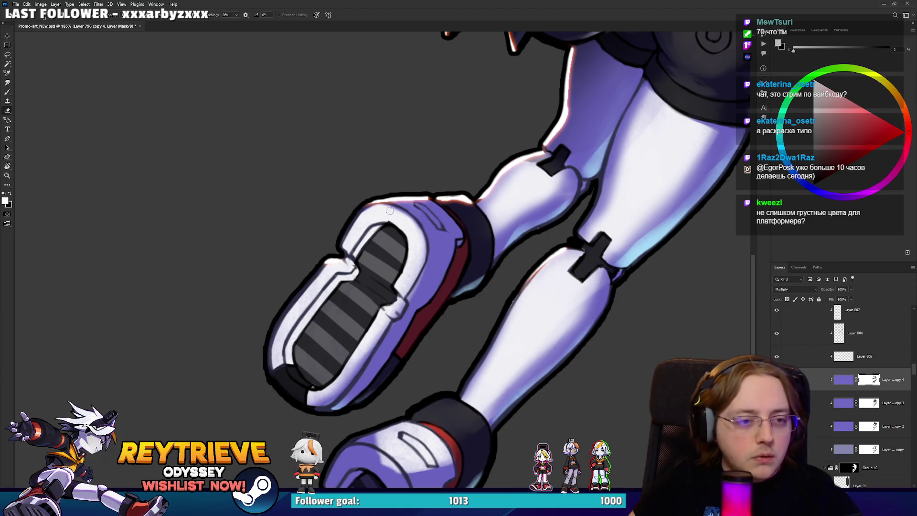
{"action": "scroll", "coordinate": [382, 258], "scroll_direction": "down", "scroll_amount": 5}
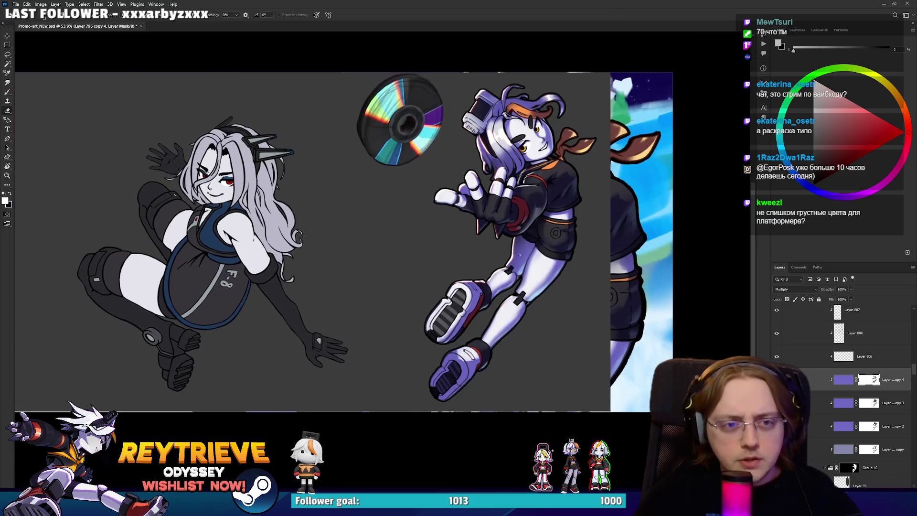
{"action": "scroll", "coordinate": [828, 373], "scroll_direction": "up", "scroll_amount": 3}
{"action": "scroll", "coordinate": [828, 372], "scroll_direction": "up", "scroll_amount": 5}
{"action": "scroll", "coordinate": [898, 334], "scroll_direction": "up", "scroll_amount": 5}
{"action": "scroll", "coordinate": [911, 323], "scroll_direction": "up", "scroll_amount": 2}
{"action": "scroll", "coordinate": [835, 358], "scroll_direction": "up", "scroll_amount": 3}
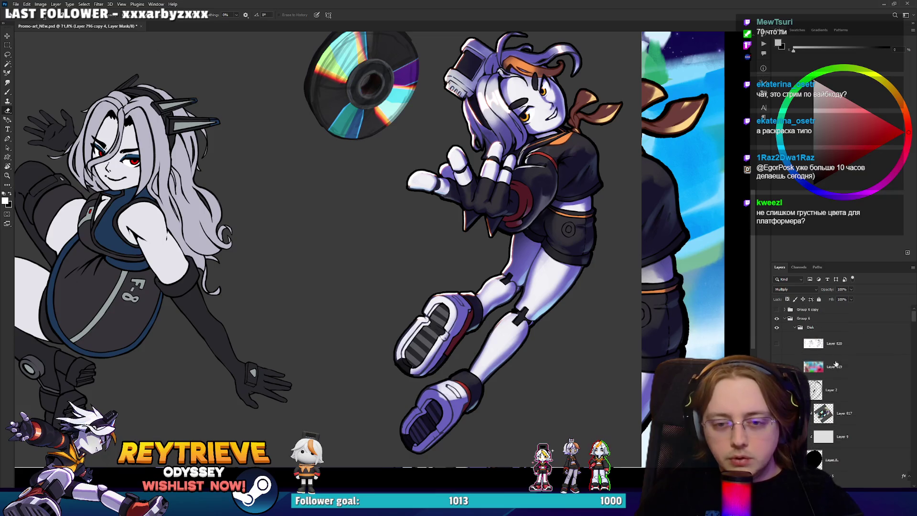
{"action": "scroll", "coordinate": [792, 353], "scroll_direction": "down", "scroll_amount": 3}
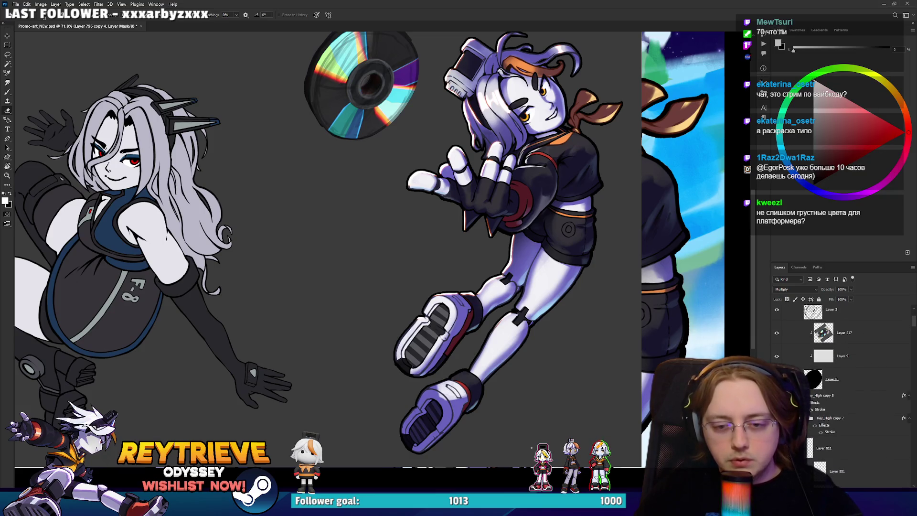
{"action": "left_click", "coordinate": [840, 396]}
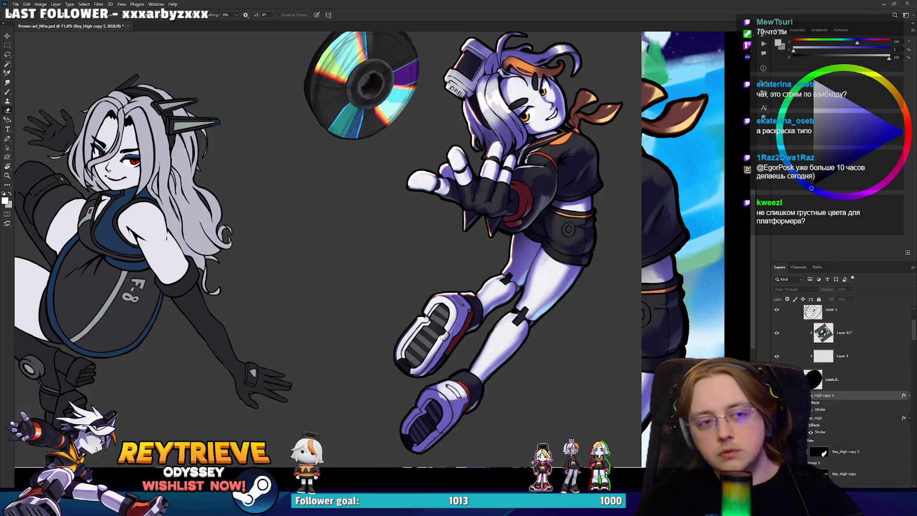
{"action": "key", "text": "ctrl+comma"}
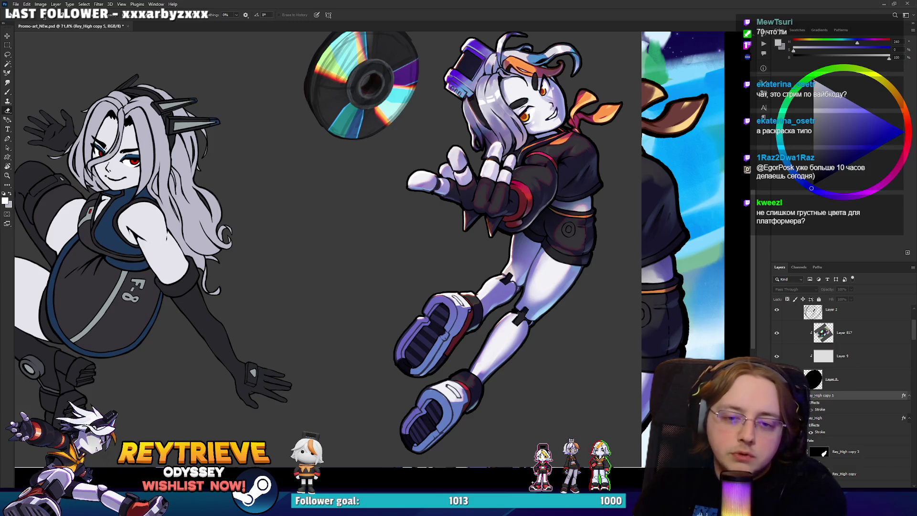
{"action": "key", "text": "ctrl+comma"}
{"action": "key", "text": "ctrl+comma"}
{"action": "key", "text": "ctrl+comma"}
{"action": "key", "text": "ctrl+comma"}
{"action": "key", "text": "ctrl+comma"}
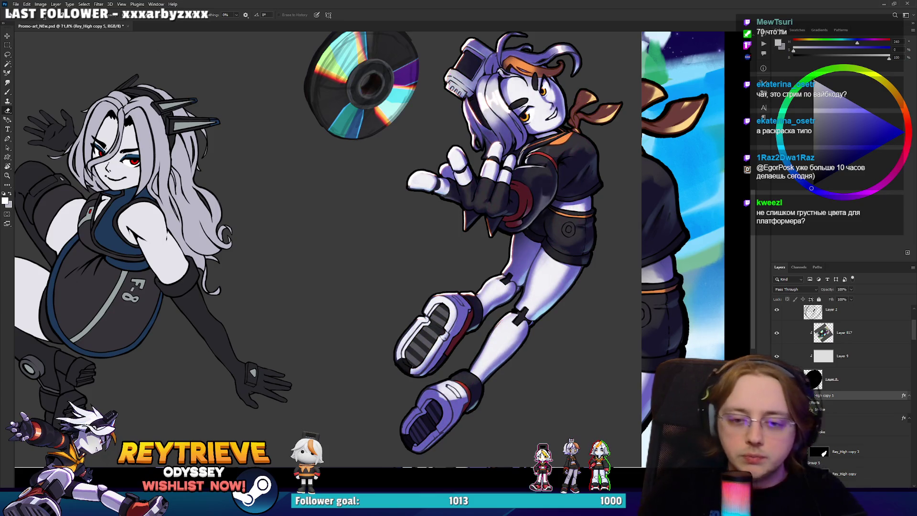
{"action": "scroll", "coordinate": [821, 410], "scroll_direction": "down", "scroll_amount": 5}
{"action": "key", "text": "v"}
{"action": "left_click", "coordinate": [820, 409]}
{"action": "scroll", "coordinate": [821, 410], "scroll_direction": "up", "scroll_amount": 5}
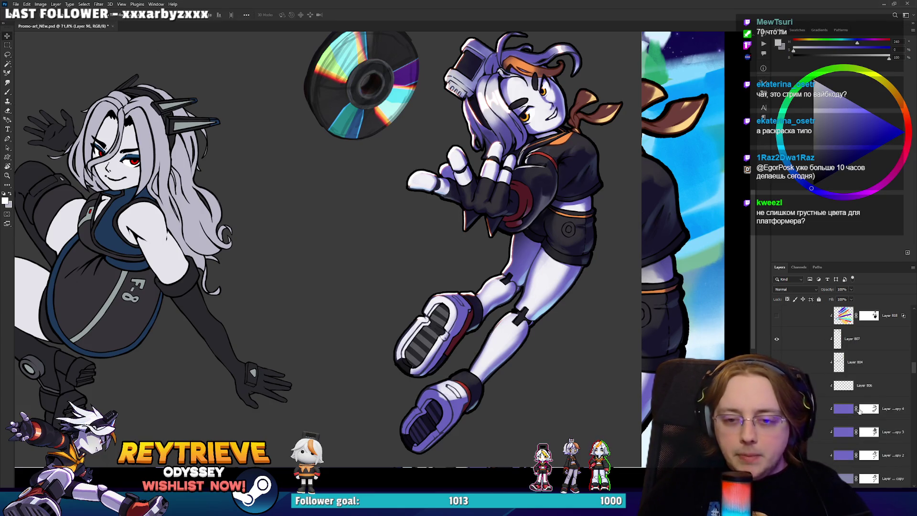
{"action": "left_click", "coordinate": [865, 409]}
Zoom in and rotate the view onto the face and scarf with the Eraser ready.
{"action": "scroll", "coordinate": [581, 244], "scroll_direction": "up", "scroll_amount": 6}
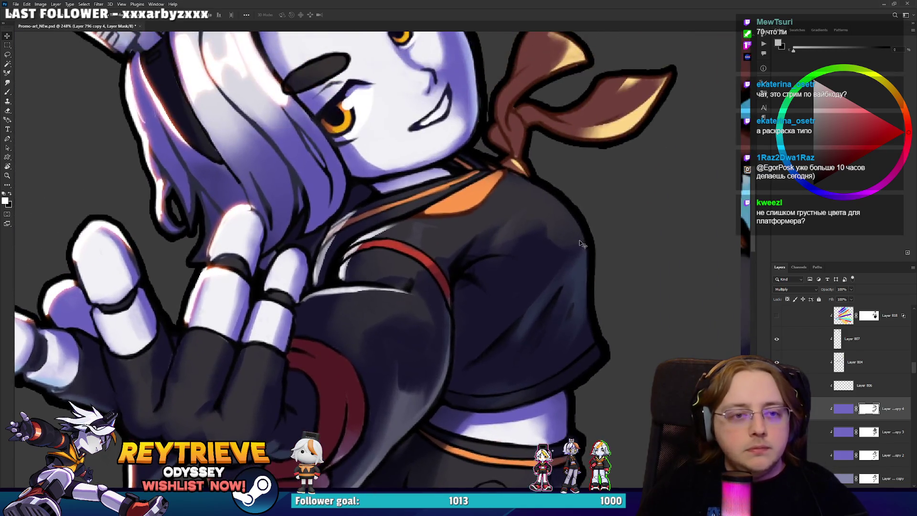
{"action": "scroll", "coordinate": [582, 245], "scroll_direction": "up", "scroll_amount": 1}
{"action": "key", "text": "r"}
{"action": "mouse_move", "coordinate": [580, 229]}
{"action": "left_mouse_down"}
{"action": "mouse_move", "coordinate": [581, 138]}
{"action": "mouse_move", "coordinate": [572, 222]}
{"action": "left_mouse_up"}
{"action": "key", "text": "e"}
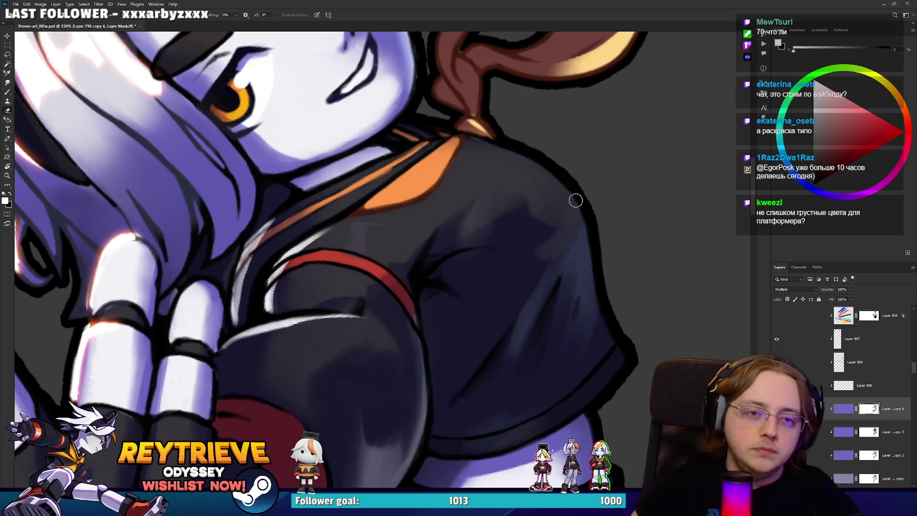
{"action": "key", "text": "x"}
{"action": "mouse_move", "coordinate": [580, 186]}
{"action": "left_mouse_down"}
{"action": "mouse_move", "coordinate": [584, 277]}
{"action": "mouse_move", "coordinate": [707, 196]}
{"action": "mouse_move", "coordinate": [630, 239]}
{"action": "left_mouse_up"}
{"action": "scroll", "coordinate": [601, 266], "scroll_direction": "up", "scroll_amount": 3}
{"action": "key", "text": "x"}
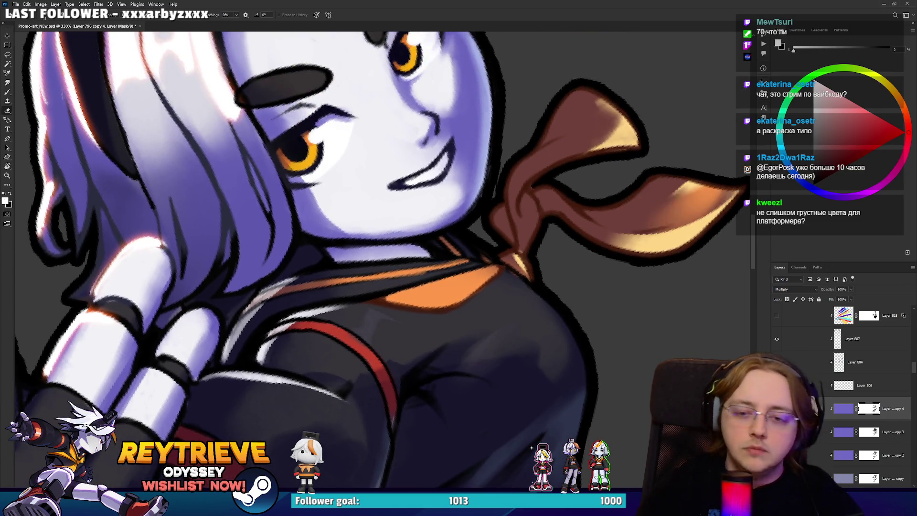
Load the figure's mask as a selection, paint both ribbon lobes bright orange, then deselect.
{"action": "left_click", "coordinate": [866, 410], "text": "ctrl"}
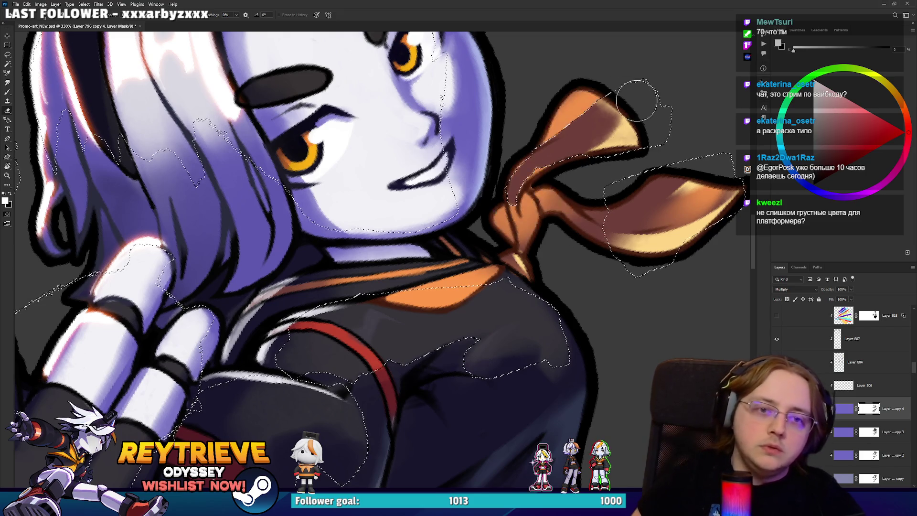
{"action": "left_click_drag", "start_coordinate": [597, 124], "coordinate": [516, 234]}
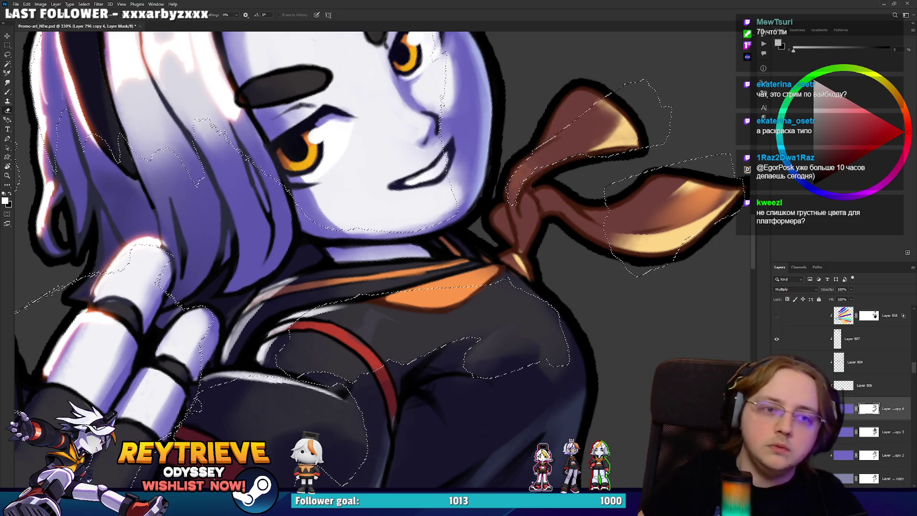
{"action": "left_click_drag", "start_coordinate": [602, 129], "coordinate": [716, 206]}
{"action": "mouse_move", "coordinate": [573, 301]}
{"action": "left_mouse_down"}
{"action": "mouse_move", "coordinate": [569, 332]}
{"action": "mouse_move", "coordinate": [566, 217]}
{"action": "left_mouse_up"}
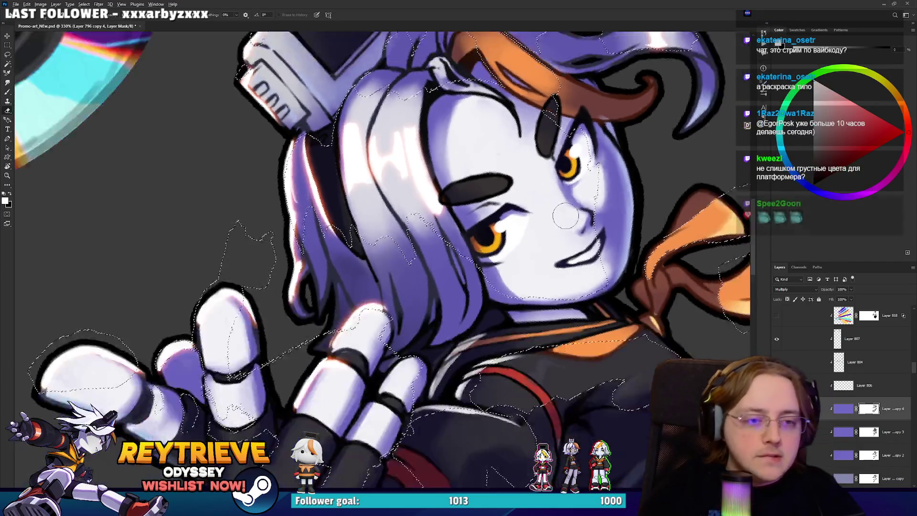
{"action": "scroll", "coordinate": [565, 218], "scroll_direction": "down", "scroll_amount": 3}
{"action": "mouse_move", "coordinate": [590, 473]}
{"action": "left_mouse_down"}
{"action": "mouse_move", "coordinate": [433, 315]}
{"action": "mouse_move", "coordinate": [526, 160]}
{"action": "mouse_move", "coordinate": [559, 295]}
{"action": "left_mouse_up"}
{"action": "scroll", "coordinate": [559, 295], "scroll_direction": "down", "scroll_amount": 3}
{"action": "key", "text": "ctrl+d"}
Zoom out and rotate the view over the whole artwork.
{"action": "scroll", "coordinate": [559, 295], "scroll_direction": "down", "scroll_amount": 2}
{"action": "scroll", "coordinate": [558, 287], "scroll_direction": "up", "scroll_amount": 3}
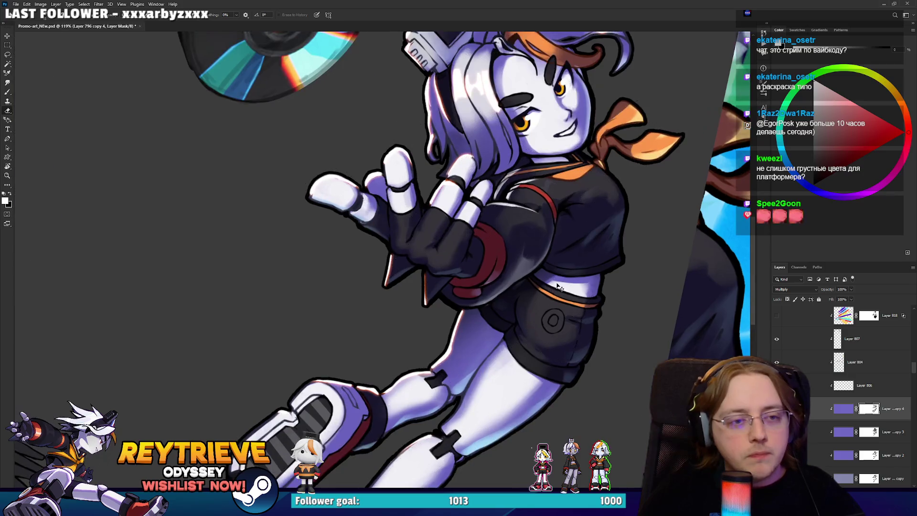
{"action": "scroll", "coordinate": [558, 287], "scroll_direction": "down", "scroll_amount": 5}
{"action": "left_click_drag", "start_coordinate": [559, 287], "coordinate": [601, 201]}
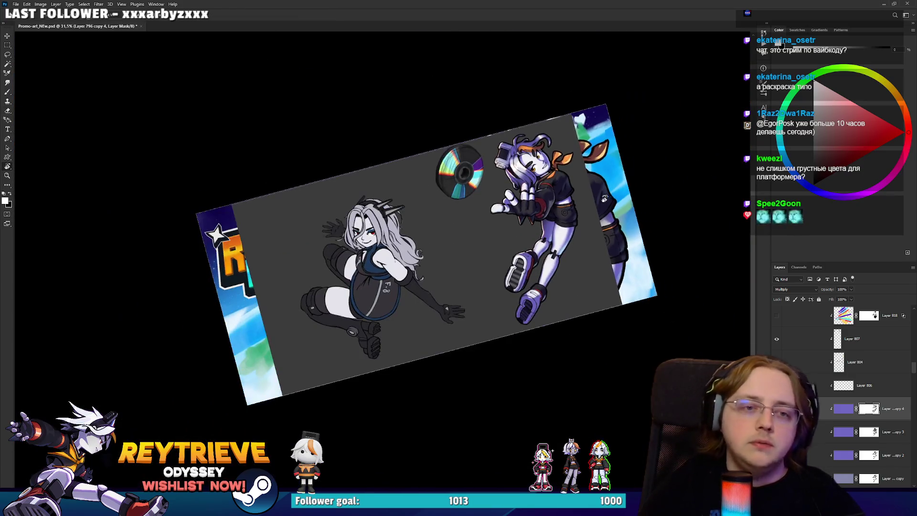
Level the canvas rotation and select Layer 821's mask with the Eraser.
{"action": "key", "text": "Escape"}
{"action": "scroll", "coordinate": [576, 258], "scroll_direction": "down", "scroll_amount": 3}
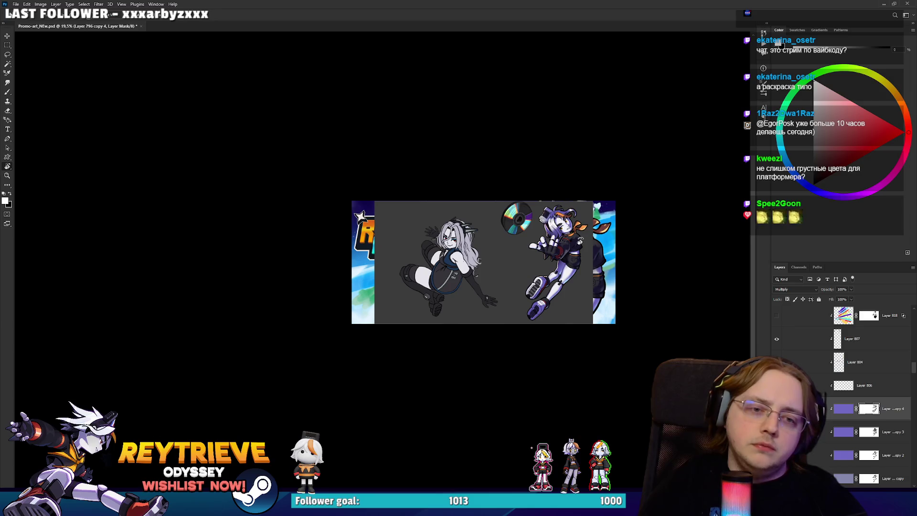
{"action": "scroll", "coordinate": [561, 323], "scroll_direction": "up", "scroll_amount": 1}
{"action": "scroll", "coordinate": [562, 322], "scroll_direction": "up", "scroll_amount": 4}
{"action": "scroll", "coordinate": [561, 323], "scroll_direction": "up", "scroll_amount": 2}
{"action": "scroll", "coordinate": [561, 323], "scroll_direction": "up", "scroll_amount": 2}
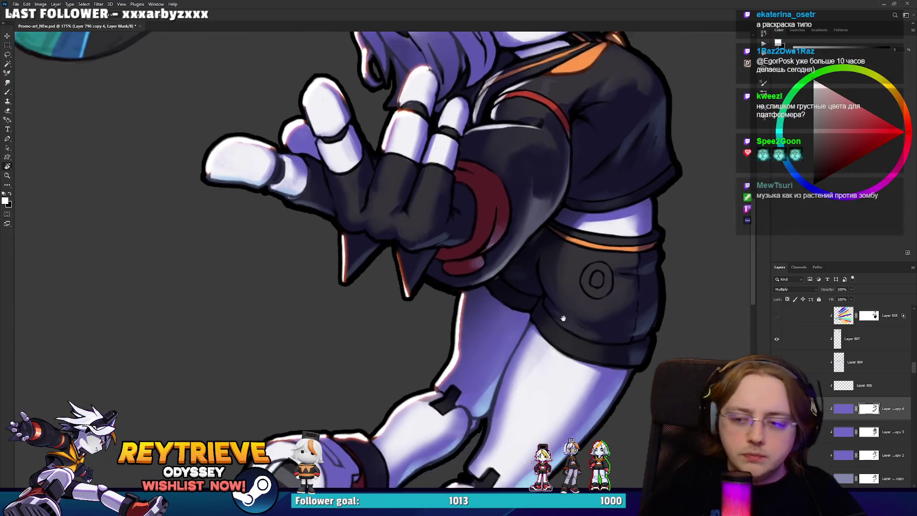
{"action": "scroll", "coordinate": [561, 322], "scroll_direction": "up", "scroll_amount": 1}
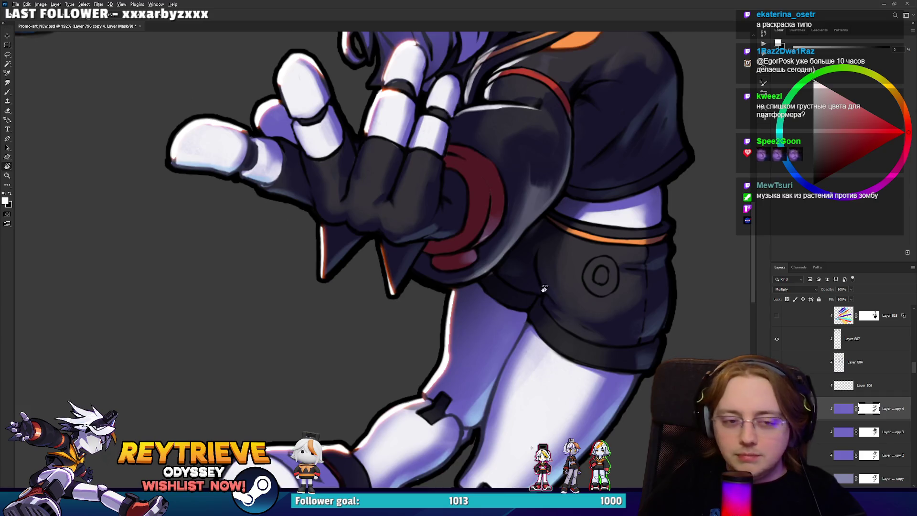
{"action": "scroll", "coordinate": [546, 293], "scroll_direction": "up", "scroll_amount": 1}
{"action": "scroll", "coordinate": [552, 332], "scroll_direction": "up", "scroll_amount": 1}
{"action": "scroll", "coordinate": [814, 385], "scroll_direction": "up", "scroll_amount": 2}
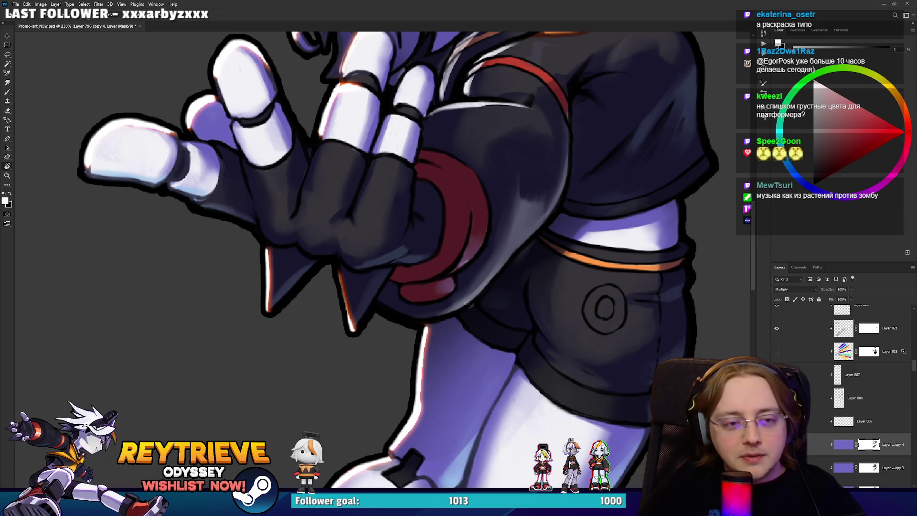
{"action": "scroll", "coordinate": [843, 382], "scroll_direction": "up", "scroll_amount": 3}
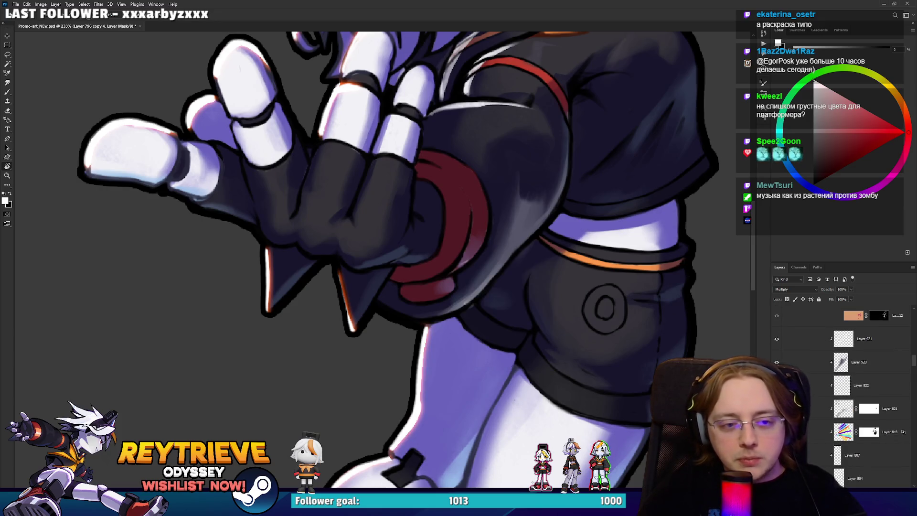
{"action": "left_click", "coordinate": [854, 407]}
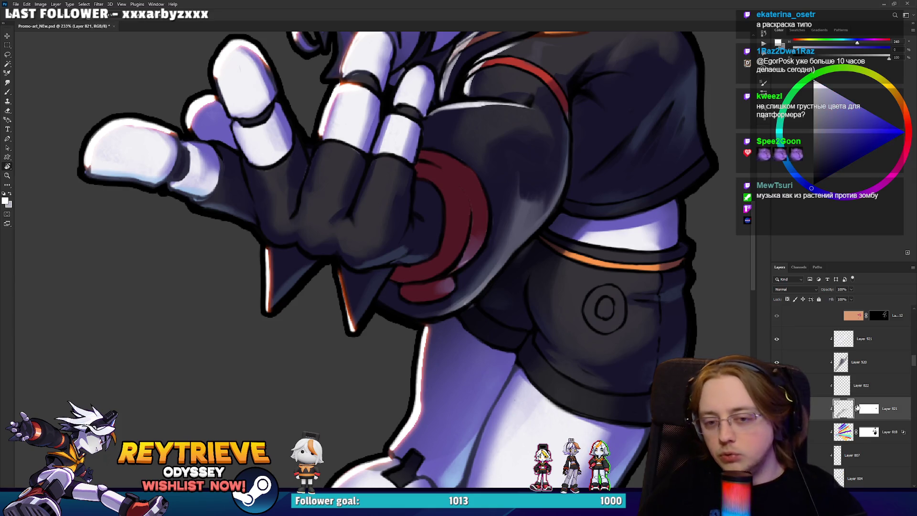
{"action": "left_click", "coordinate": [867, 408]}
{"action": "key", "text": "e"}
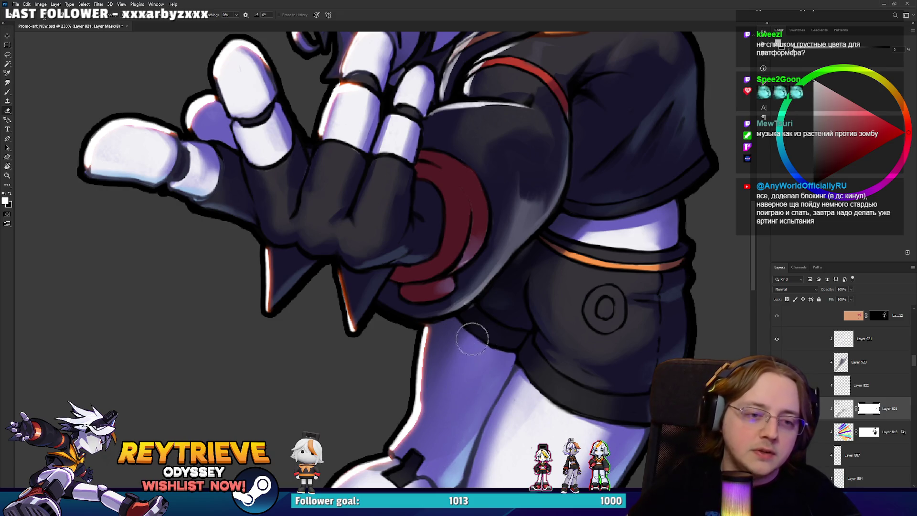
Make Layer 920 visible, then open a shared level screenshot full size in Discord.
{"action": "scroll", "coordinate": [489, 308], "scroll_direction": "down", "scroll_amount": 5}
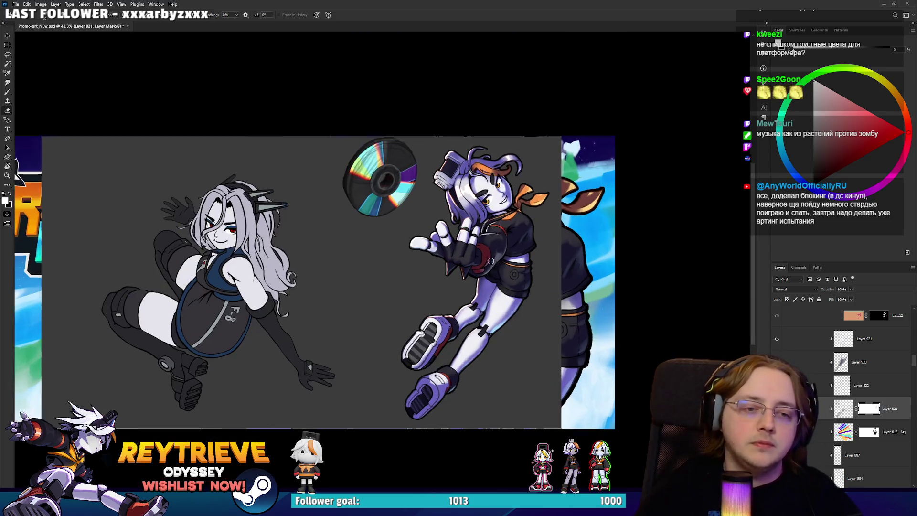
{"action": "scroll", "coordinate": [490, 308], "scroll_direction": "up", "scroll_amount": 4}
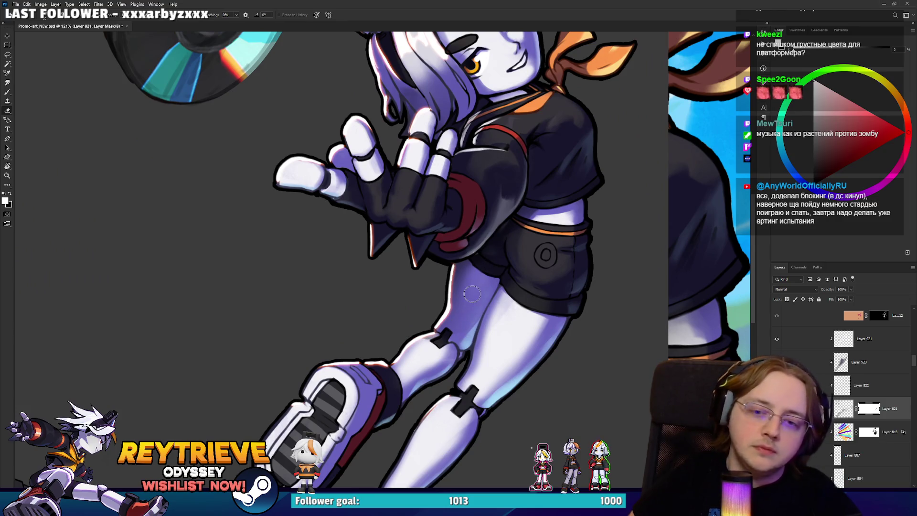
{"action": "left_click", "coordinate": [777, 362]}
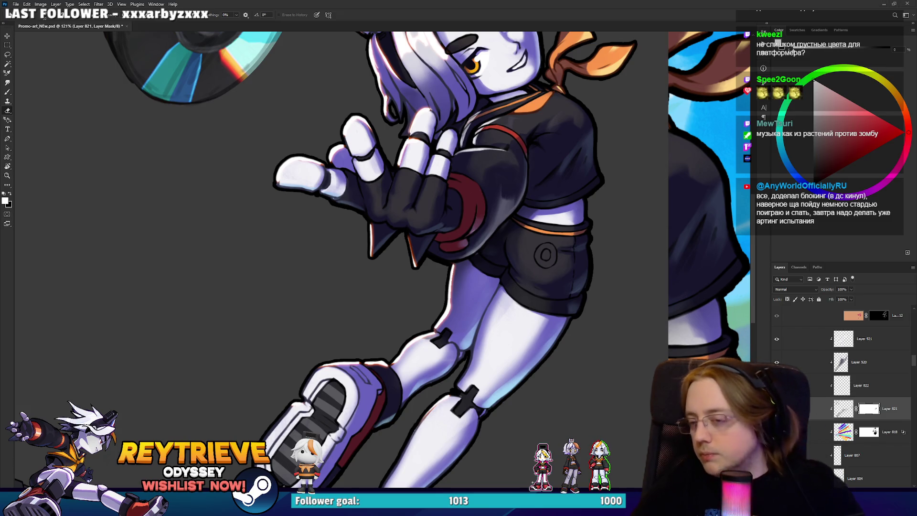
{"action": "key", "text": "alt+Tab"}
{"action": "left_click", "coordinate": [300, 288]}
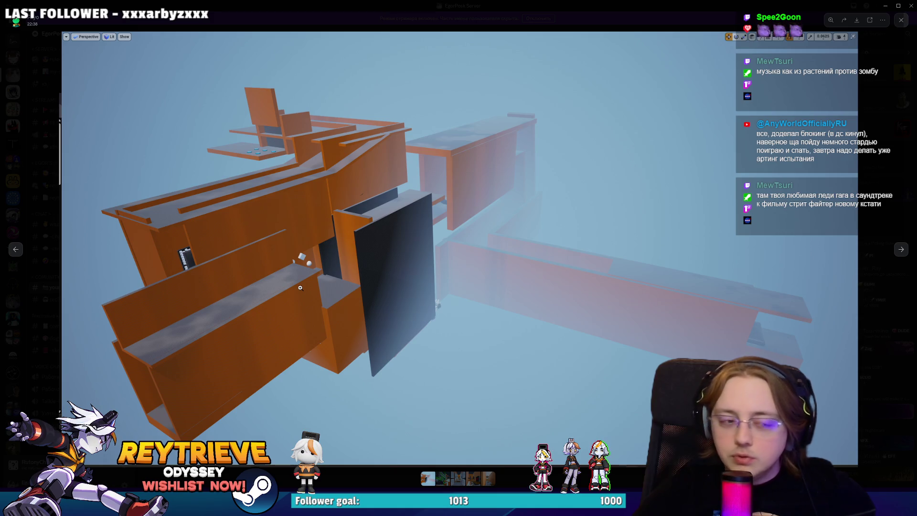
Browse through the next four gallery screenshots in the viewer.
{"action": "key", "text": "Right"}
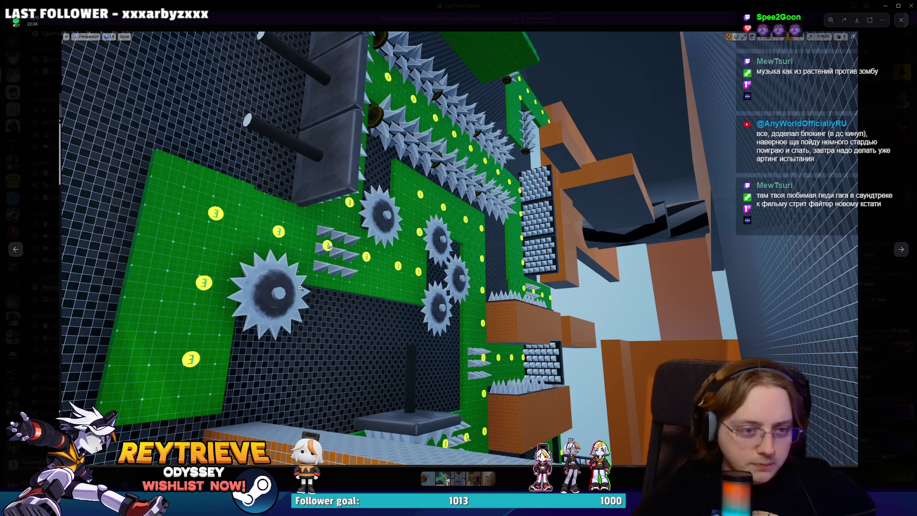
{"action": "key", "text": "Right"}
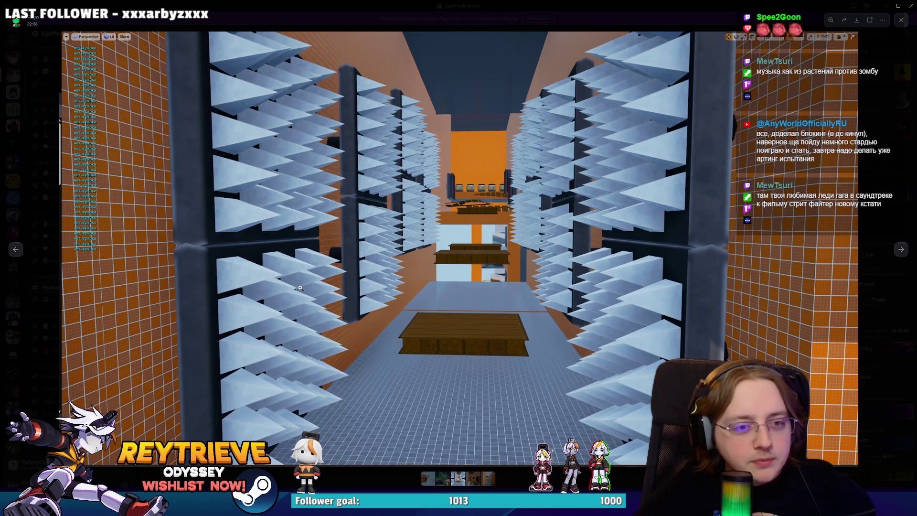
{"action": "key", "text": "Right"}
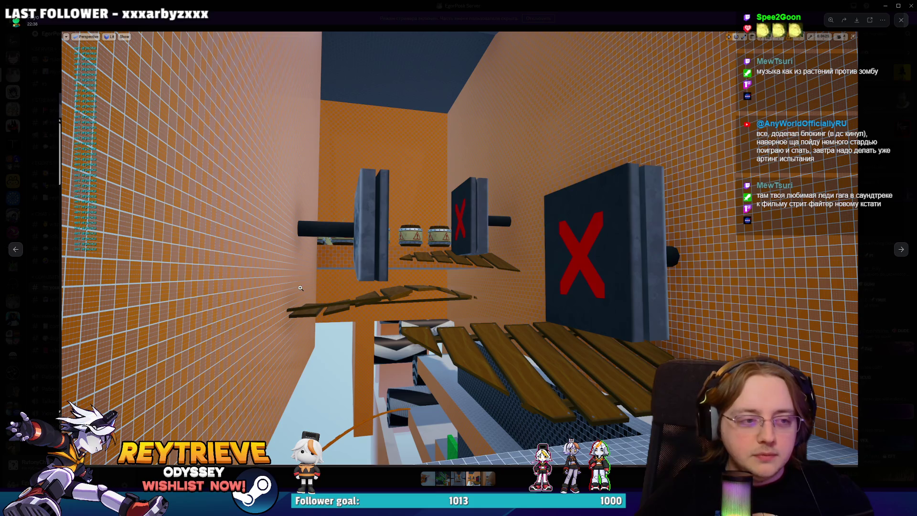
{"action": "key", "text": "Right"}
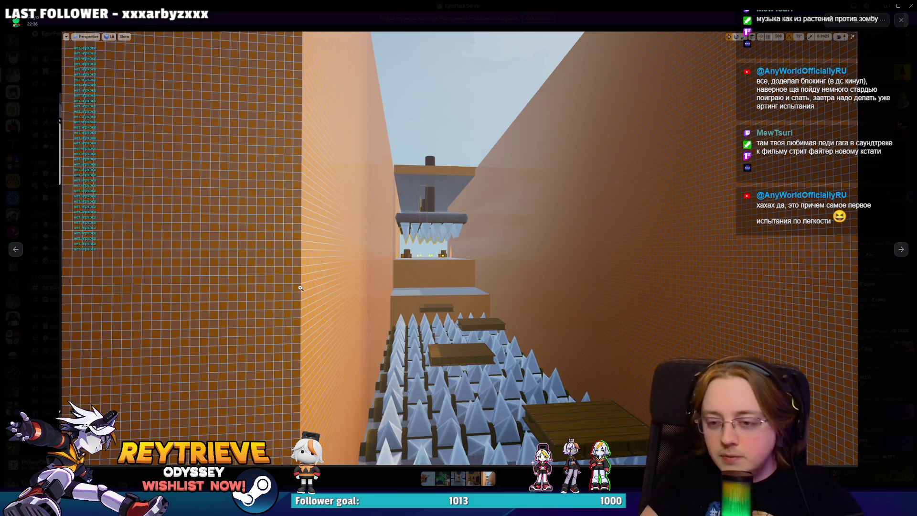
{"action": "key", "text": "Escape"}
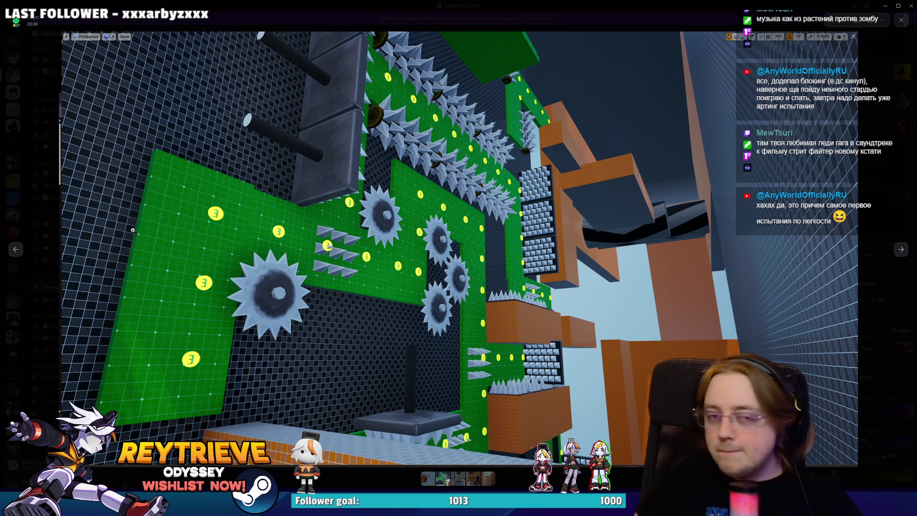
Close the image viewer and minimize Discord to return to the Photoshop artwork.
{"action": "left_click", "coordinate": [400, 19]}
{"action": "right_click", "coordinate": [413, 310]}
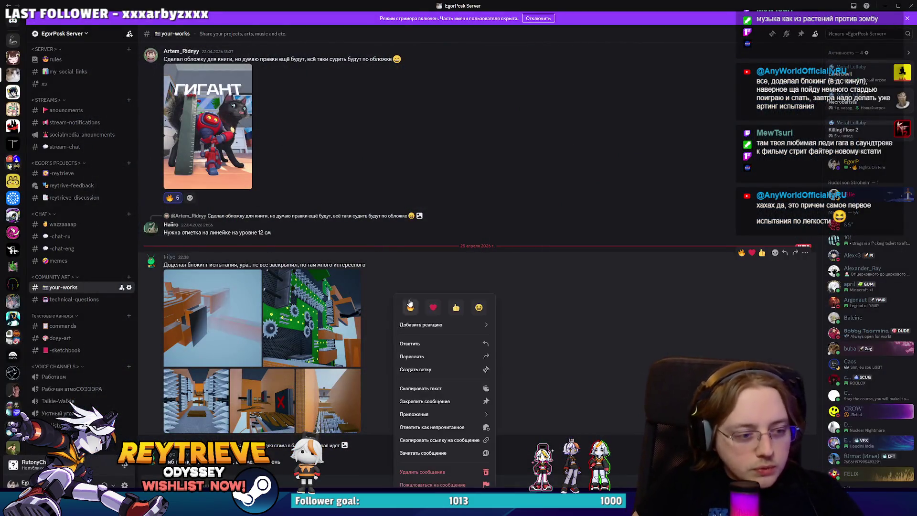
{"action": "key", "text": "Escape"}
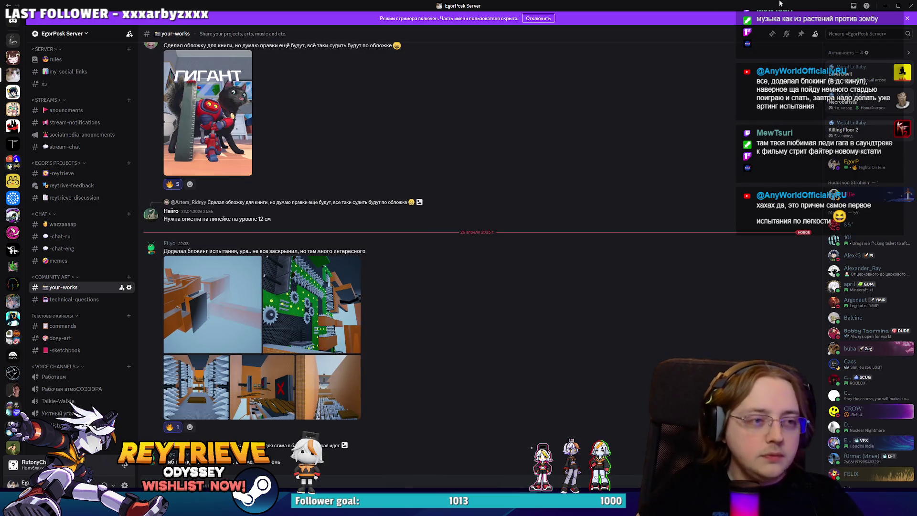
{"action": "left_click", "coordinate": [884, 5]}
{"action": "scroll", "coordinate": [485, 116], "scroll_direction": "down", "scroll_amount": 3}
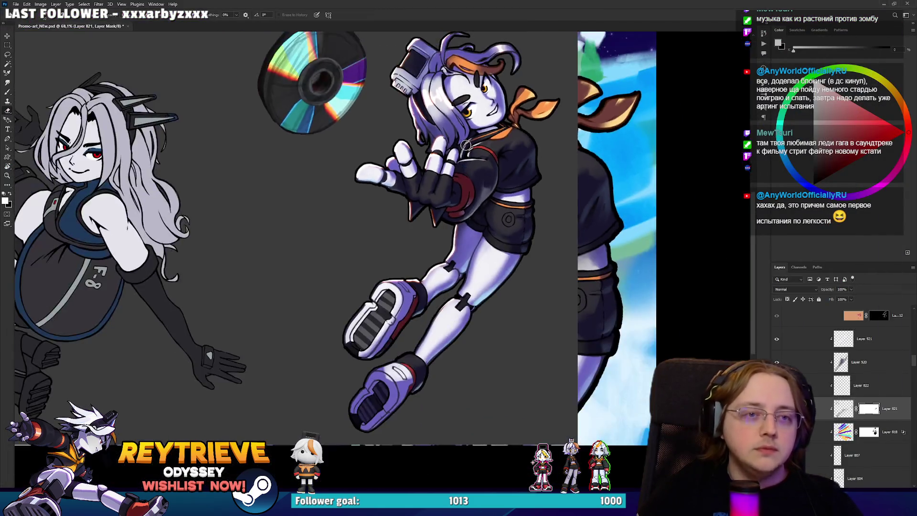
Bring the leg and boot into view and select the mask of Layer 796 copy 4.
{"action": "scroll", "coordinate": [507, 215], "scroll_direction": "up", "scroll_amount": 3}
{"action": "scroll", "coordinate": [519, 236], "scroll_direction": "up", "scroll_amount": 2}
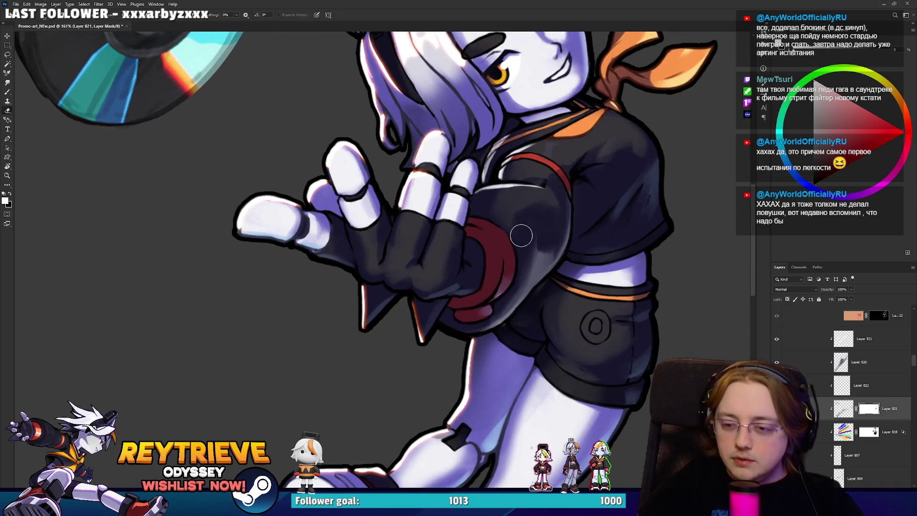
{"action": "scroll", "coordinate": [521, 236], "scroll_direction": "down", "scroll_amount": 3}
{"action": "scroll", "coordinate": [506, 215], "scroll_direction": "up", "scroll_amount": 3}
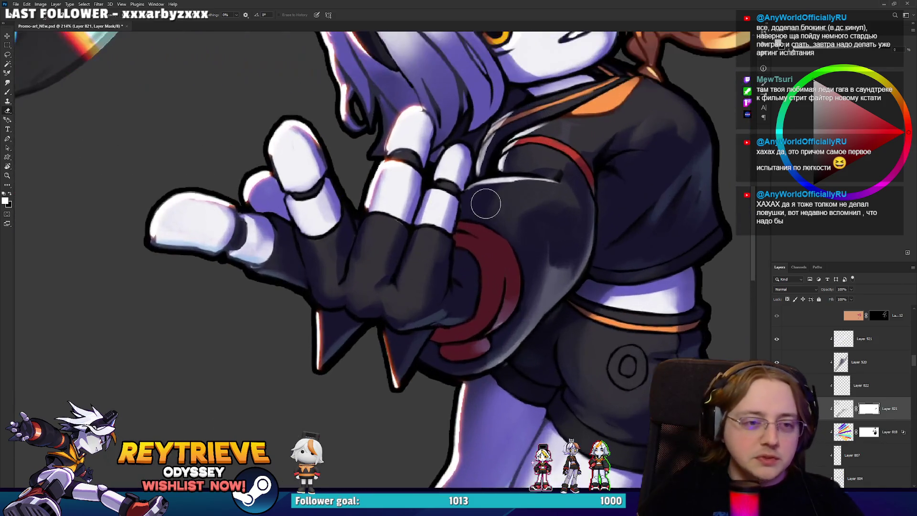
{"action": "scroll", "coordinate": [487, 201], "scroll_direction": "down", "scroll_amount": 1}
{"action": "scroll", "coordinate": [486, 243], "scroll_direction": "down", "scroll_amount": 1}
{"action": "scroll", "coordinate": [486, 243], "scroll_direction": "up", "scroll_amount": 2}
{"action": "scroll", "coordinate": [497, 268], "scroll_direction": "down", "scroll_amount": 3}
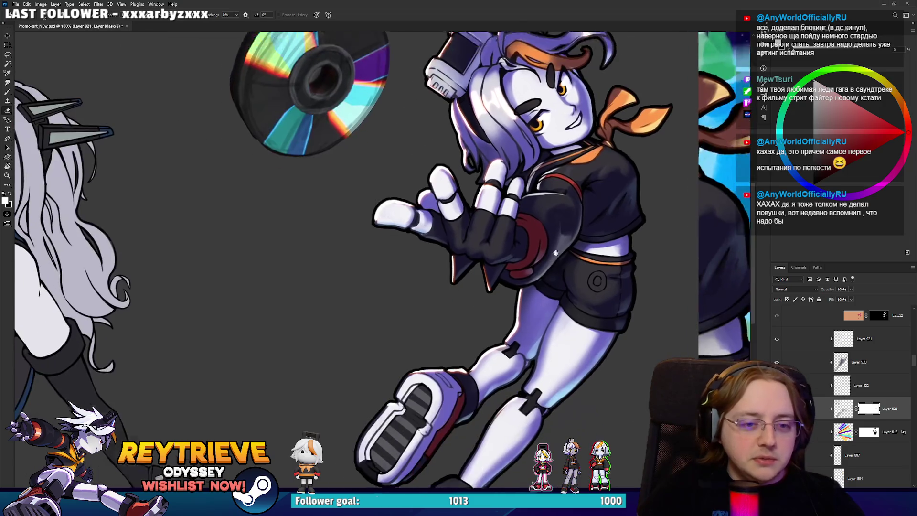
{"action": "scroll", "coordinate": [528, 304], "scroll_direction": "up", "scroll_amount": 3}
{"action": "scroll", "coordinate": [528, 304], "scroll_direction": "down", "scroll_amount": 3}
{"action": "scroll", "coordinate": [520, 315], "scroll_direction": "down", "scroll_amount": 1}
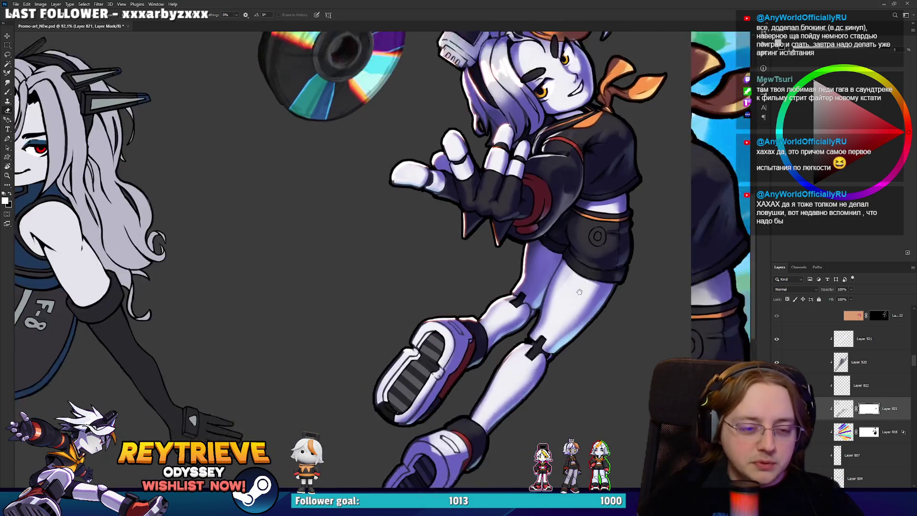
{"action": "scroll", "coordinate": [510, 332], "scroll_direction": "up", "scroll_amount": 3}
{"action": "left_click_drag", "start_coordinate": [511, 331], "coordinate": [526, 294]}
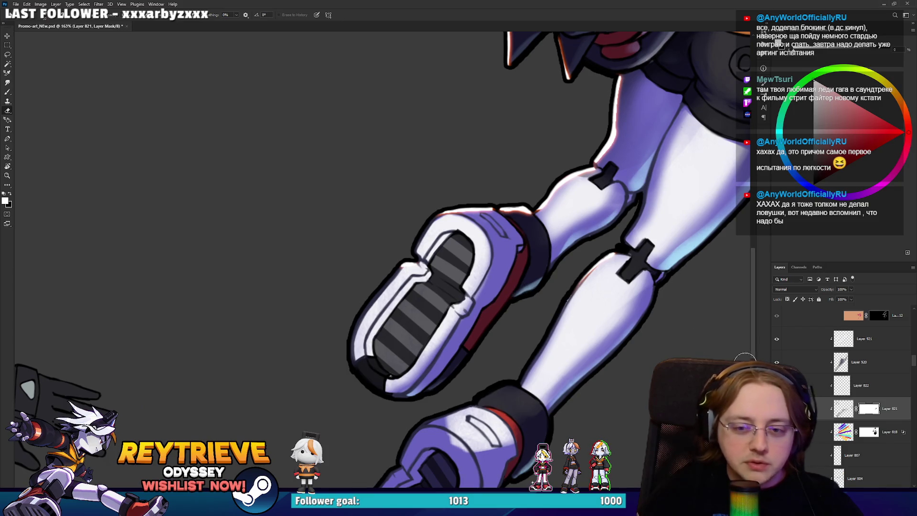
{"action": "scroll", "coordinate": [858, 381], "scroll_direction": "down", "scroll_amount": 6}
{"action": "left_click", "coordinate": [858, 380]}
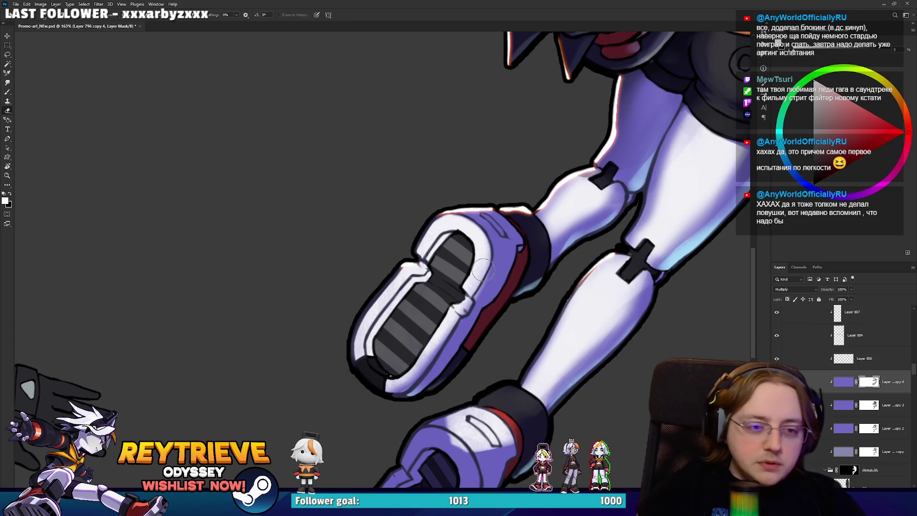
{"action": "right_click", "coordinate": [500, 274]}
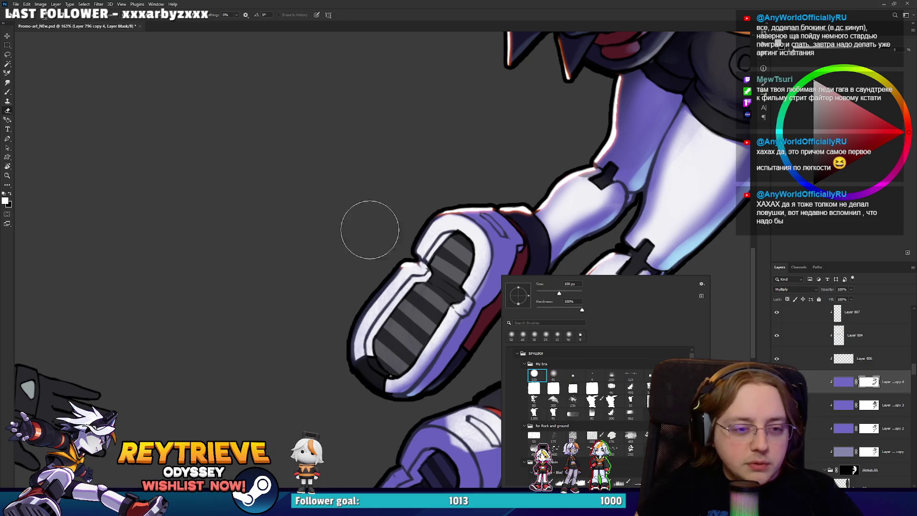
{"action": "double_click", "coordinate": [549, 377]}
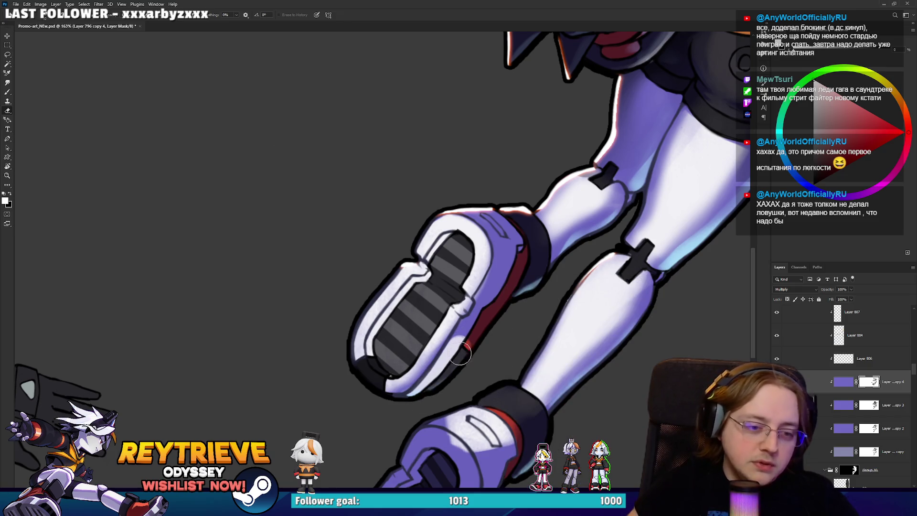
Darken the boot sole's inner edge toward the toe in black, with a light stroke along the toe.
{"action": "key", "text": "x"}
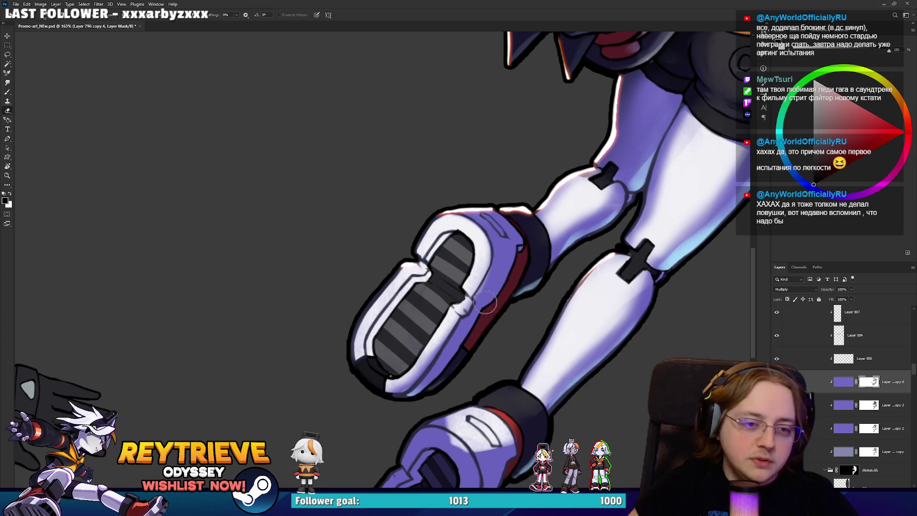
{"action": "key", "text": "x"}
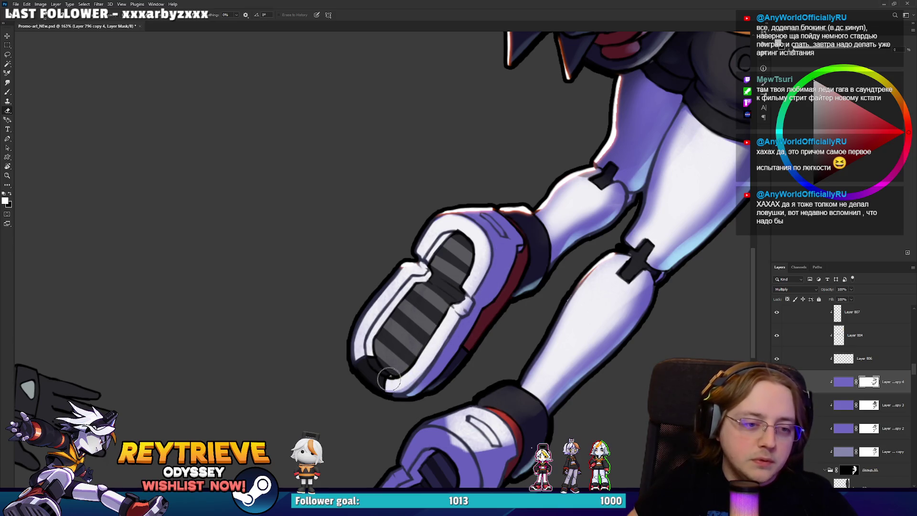
{"action": "key", "text": "x"}
{"action": "mouse_move", "coordinate": [373, 362]}
{"action": "left_mouse_down"}
{"action": "mouse_move", "coordinate": [372, 344]}
{"action": "mouse_move", "coordinate": [411, 285]}
{"action": "left_mouse_up"}
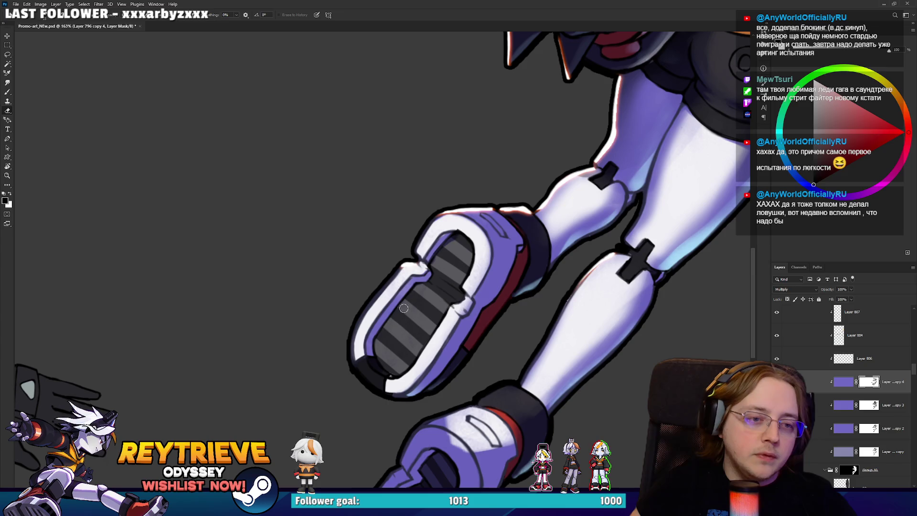
{"action": "left_click_drag", "start_coordinate": [384, 367], "coordinate": [405, 312]}
{"action": "left_click_drag", "start_coordinate": [378, 343], "coordinate": [421, 282]}
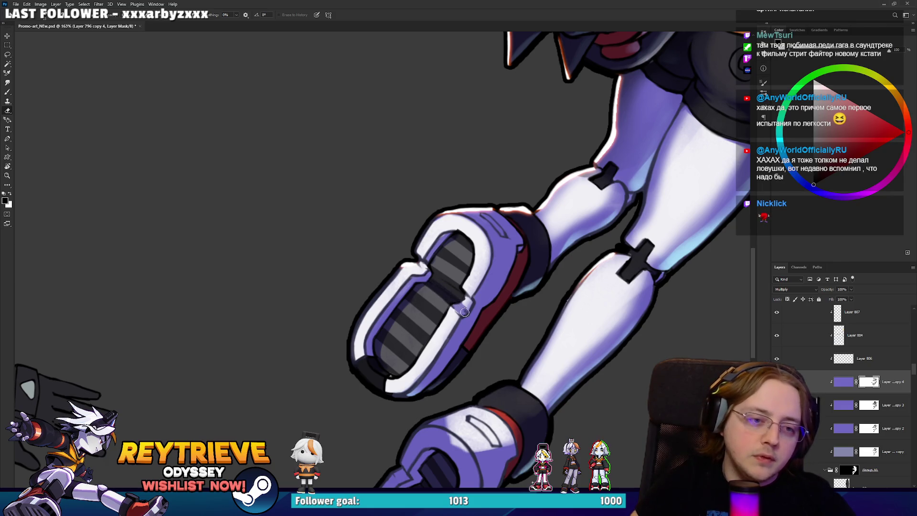
{"action": "left_click_drag", "start_coordinate": [404, 265], "coordinate": [426, 271]}
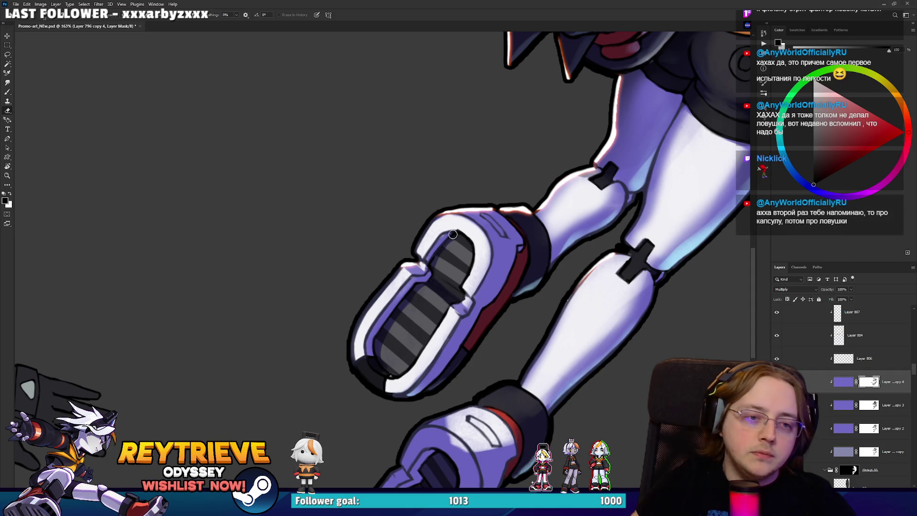
Rotate the canvas so the feet point down-right and paint along the foot's upper stripe.
{"action": "mouse_move", "coordinate": [472, 263]}
{"action": "left_mouse_down"}
{"action": "mouse_move", "coordinate": [575, 232]}
{"action": "mouse_move", "coordinate": [566, 267]}
{"action": "left_mouse_up"}
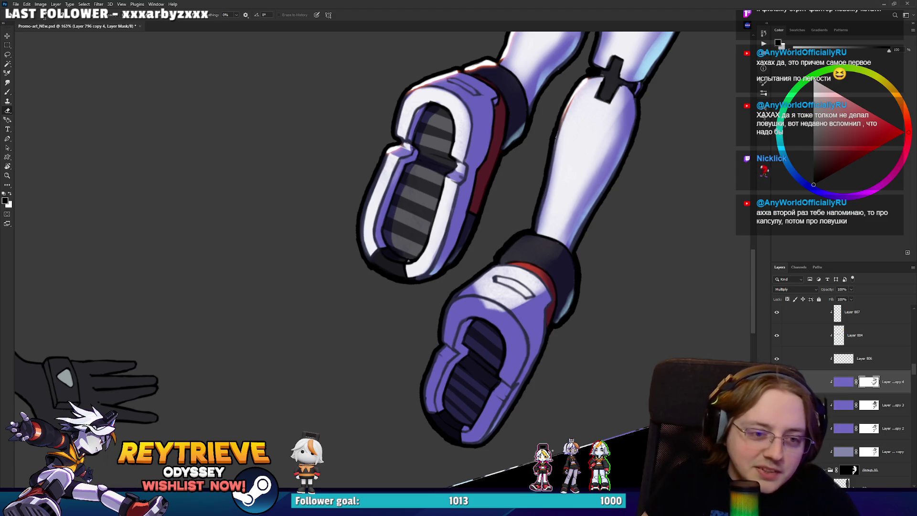
{"action": "key", "text": "x"}
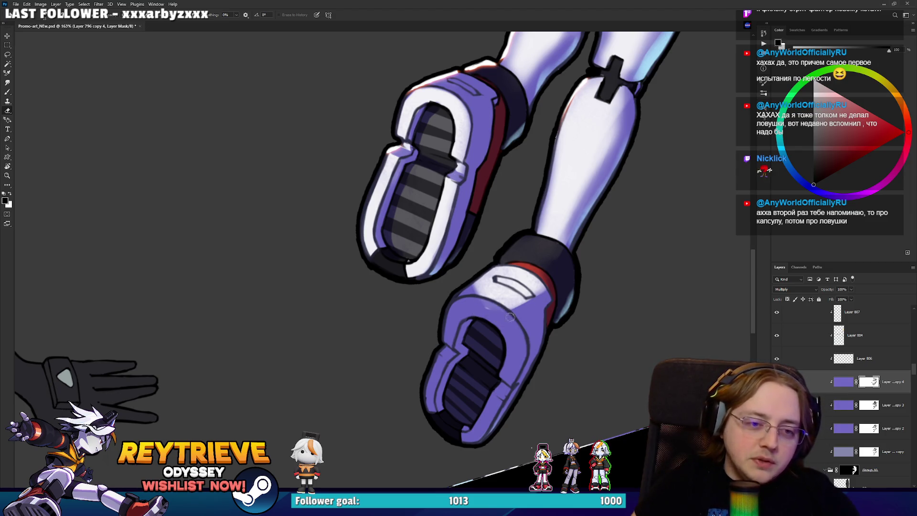
{"action": "key", "text": "x"}
{"action": "left_click_drag", "start_coordinate": [497, 317], "coordinate": [442, 188]}
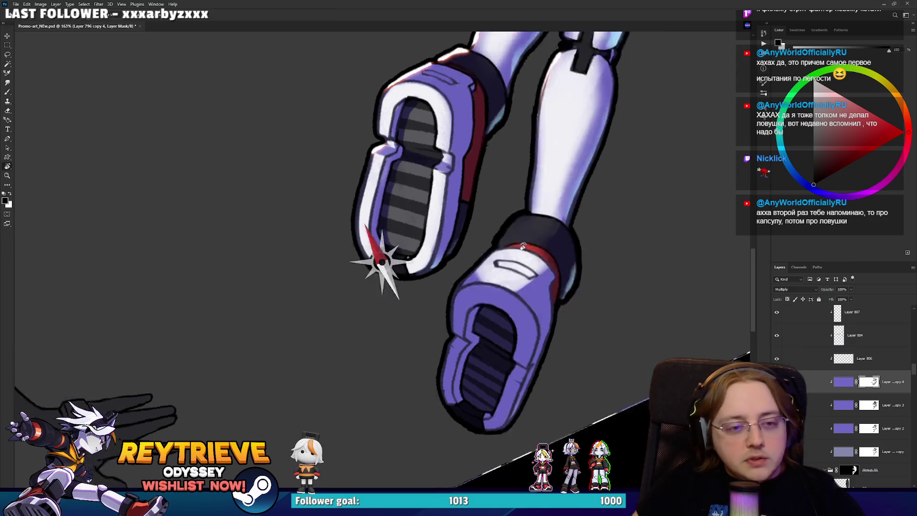
{"action": "key", "text": "x"}
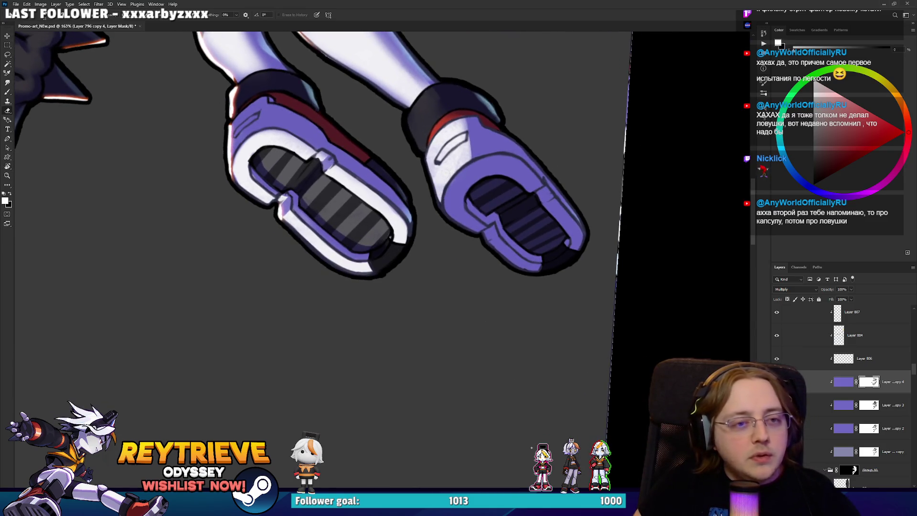
{"action": "key", "text": "x"}
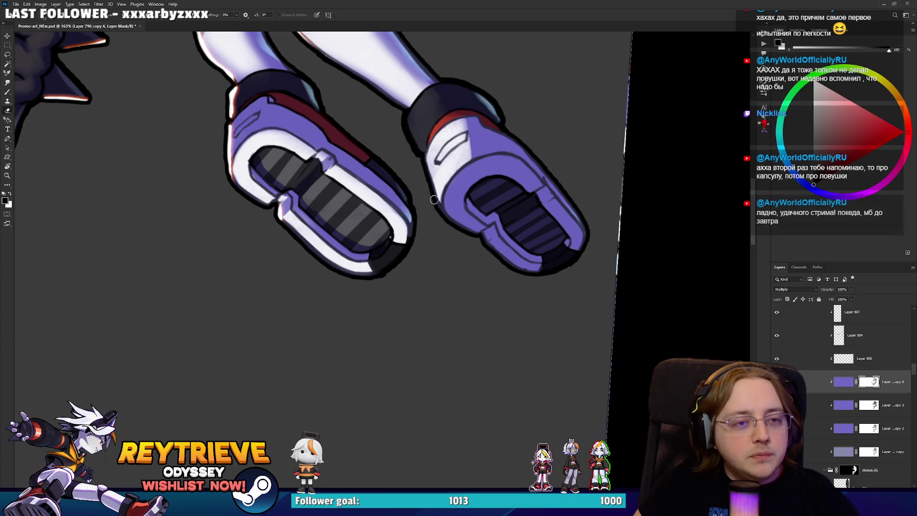
{"action": "left_click_drag", "start_coordinate": [439, 160], "coordinate": [467, 133]}
{"action": "key", "text": "x"}
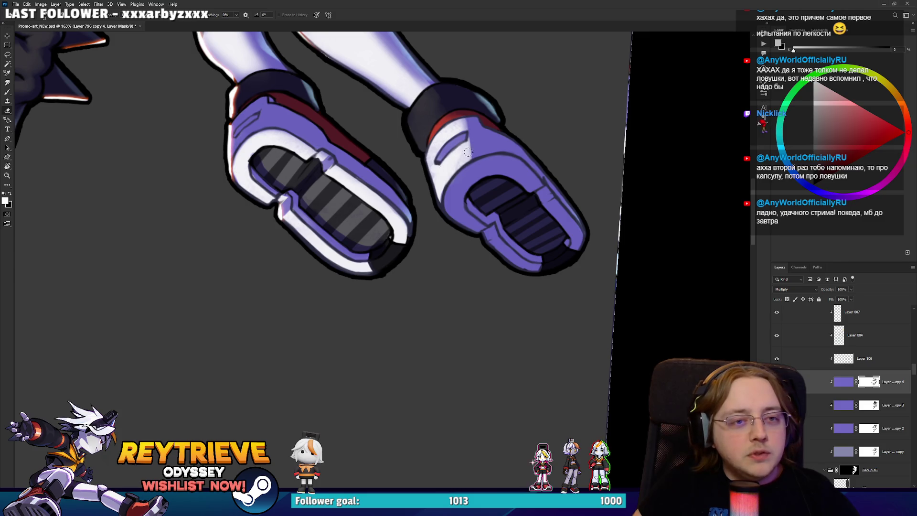
Soften the white and purple edge at the top of the boot with black on the mask.
{"action": "left_click_drag", "start_coordinate": [524, 98], "coordinate": [510, 189]}
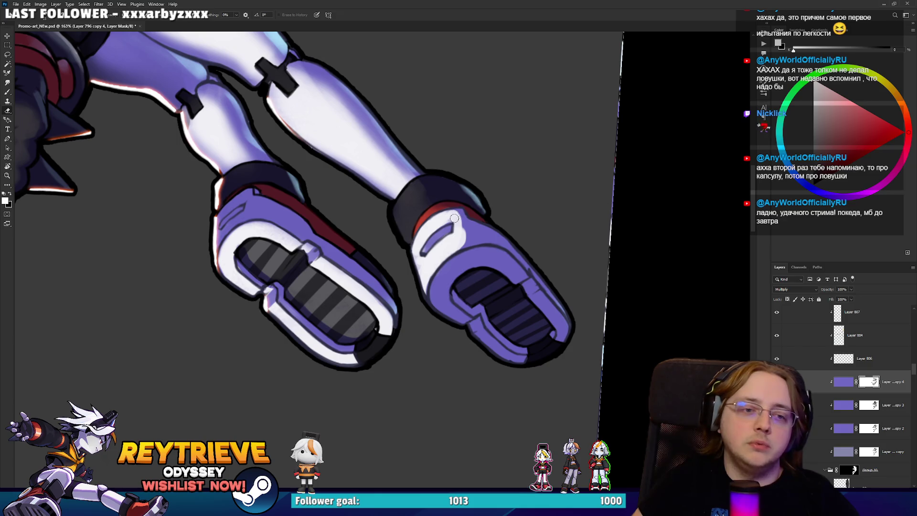
{"action": "scroll", "coordinate": [478, 153], "scroll_direction": "up", "scroll_amount": 3}
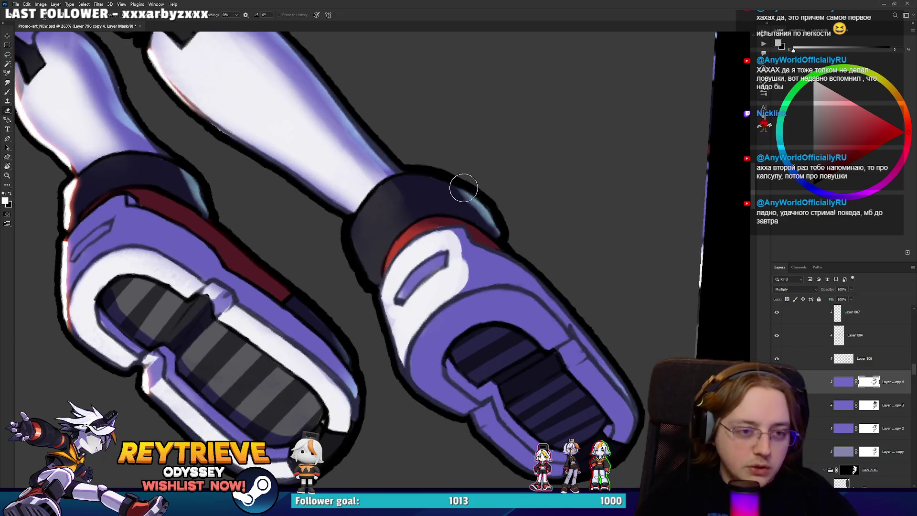
{"action": "right_click", "coordinate": [493, 224]}
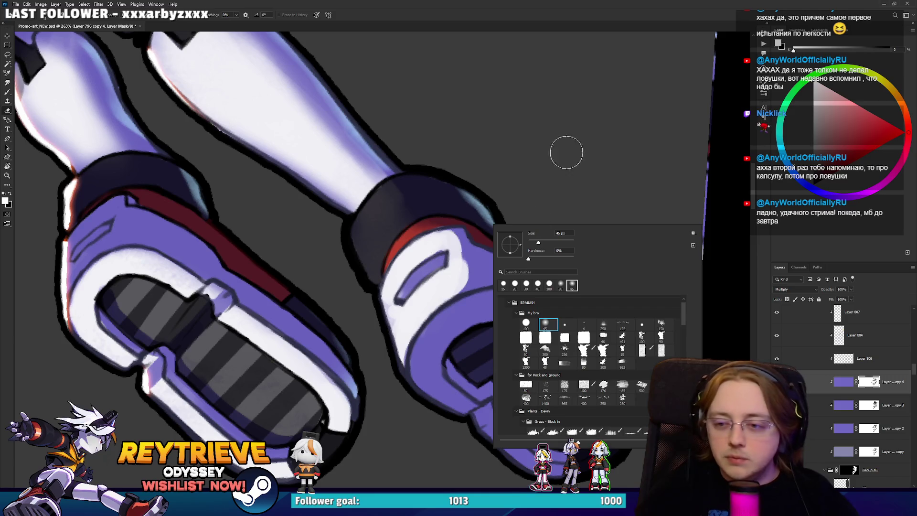
{"action": "left_click", "coordinate": [557, 157]}
{"action": "key", "text": "x"}
{"action": "mouse_move", "coordinate": [480, 258]}
{"action": "left_mouse_down"}
{"action": "mouse_move", "coordinate": [469, 230]}
{"action": "mouse_move", "coordinate": [459, 246]}
{"action": "mouse_move", "coordinate": [470, 244]}
{"action": "left_mouse_up"}
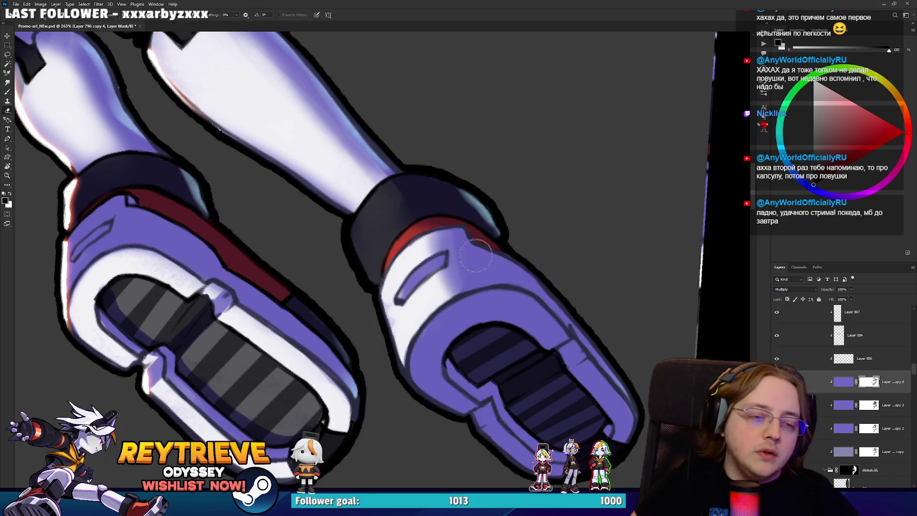
{"action": "left_click_drag", "start_coordinate": [486, 285], "coordinate": [394, 325]}
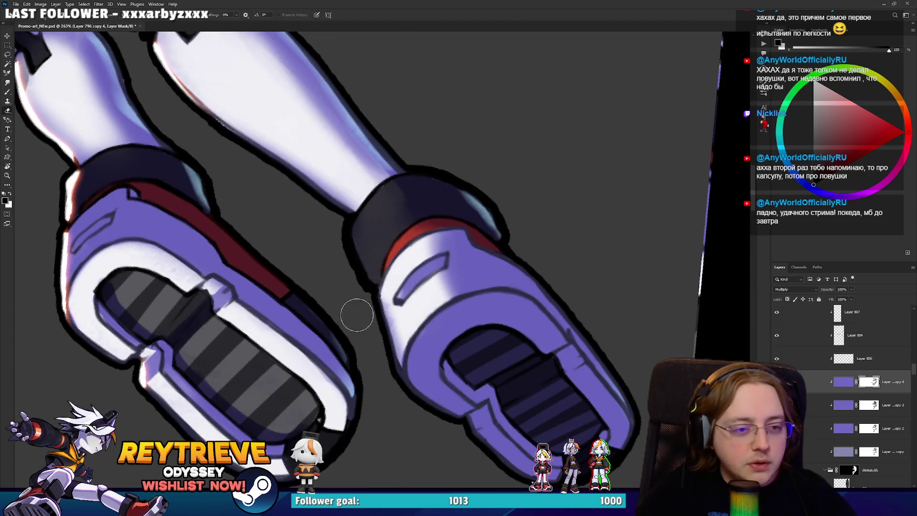
Tilt the view and add a faint white highlight over the dark ankle cuff.
{"action": "key", "text": "r"}
{"action": "mouse_move", "coordinate": [358, 311]}
{"action": "left_mouse_down"}
{"action": "mouse_move", "coordinate": [497, 225]}
{"action": "mouse_move", "coordinate": [522, 221]}
{"action": "left_mouse_up"}
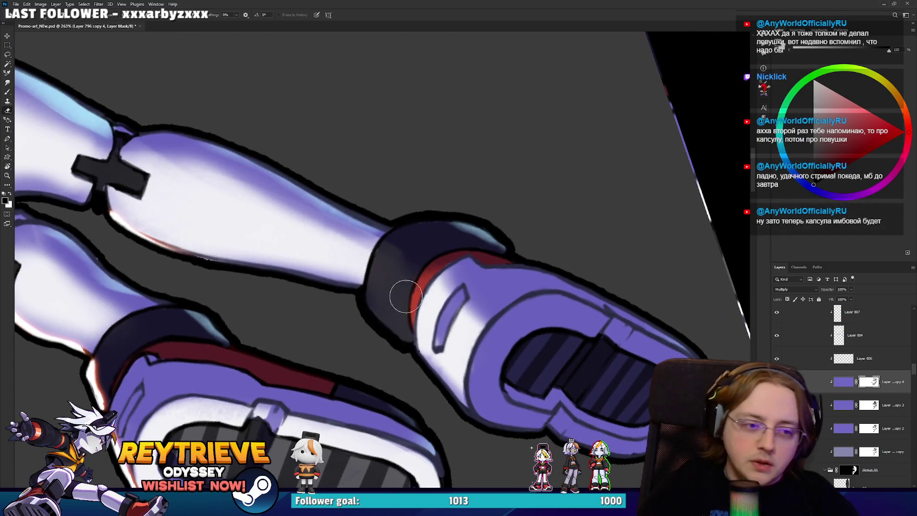
{"action": "right_click", "coordinate": [388, 234]}
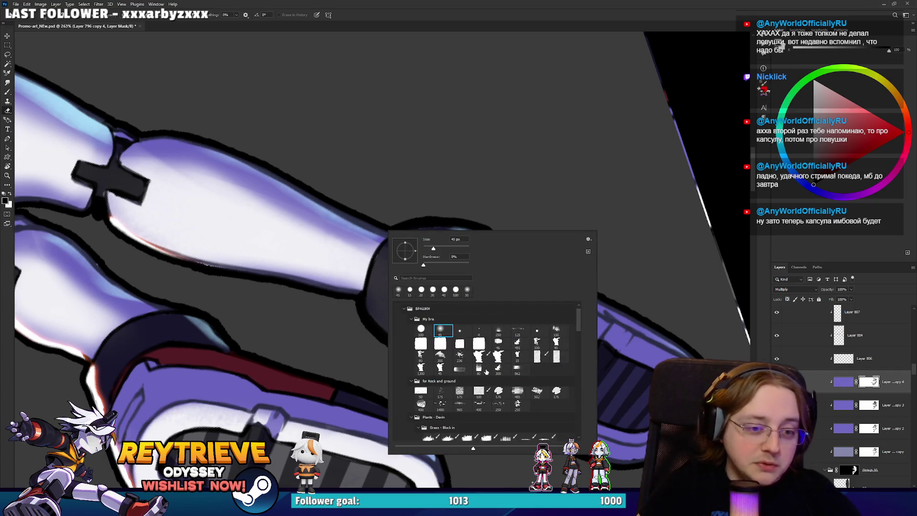
{"action": "left_click", "coordinate": [526, 220]}
{"action": "key", "text": "x"}
{"action": "left_click_drag", "start_coordinate": [389, 318], "coordinate": [393, 262]}
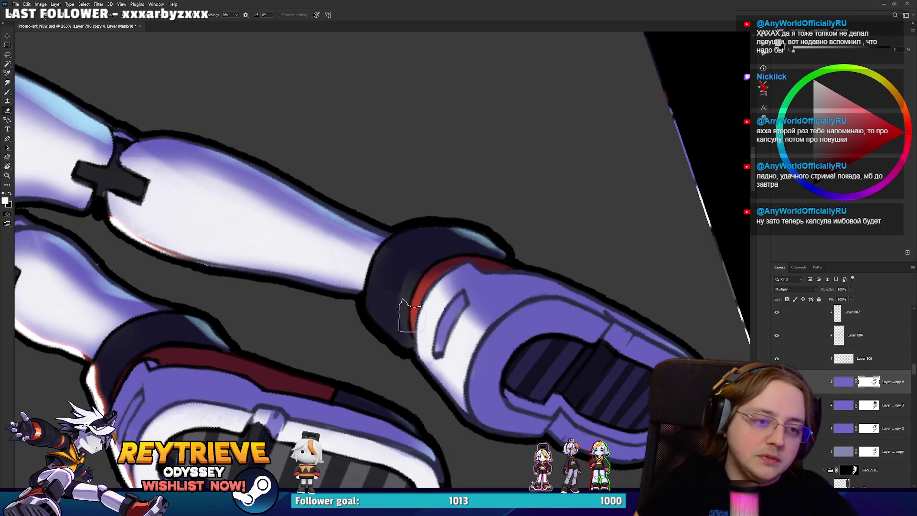
{"action": "mouse_move", "coordinate": [406, 338]}
{"action": "left_mouse_down"}
{"action": "mouse_move", "coordinate": [408, 290]}
{"action": "mouse_move", "coordinate": [395, 260]}
{"action": "left_mouse_up"}
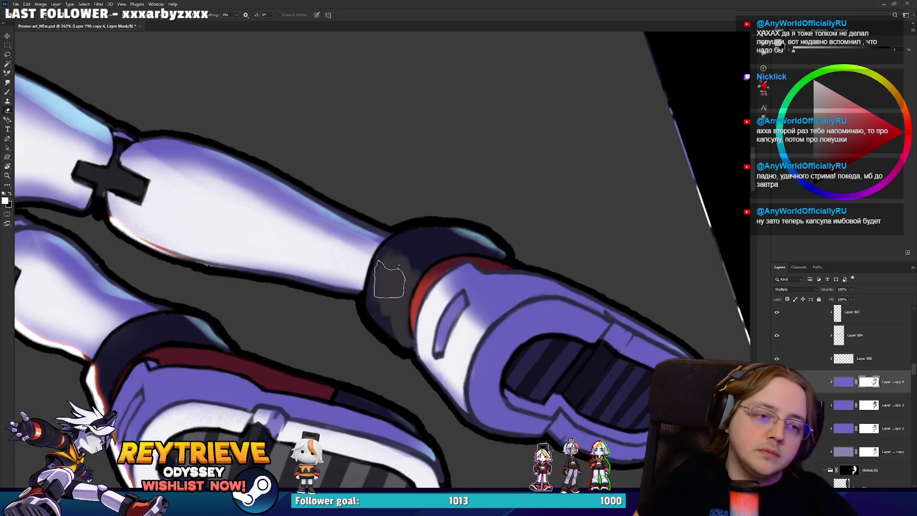
Mirror the view and paint the knee joint's white rim black so it sinks into the shading.
{"action": "key", "text": "h"}
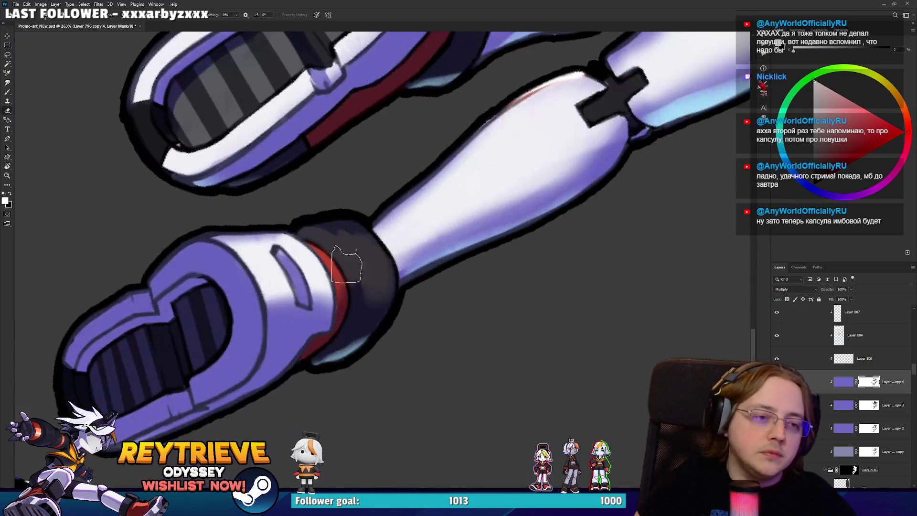
{"action": "key", "text": "x"}
{"action": "left_click_drag", "start_coordinate": [311, 239], "coordinate": [349, 293]}
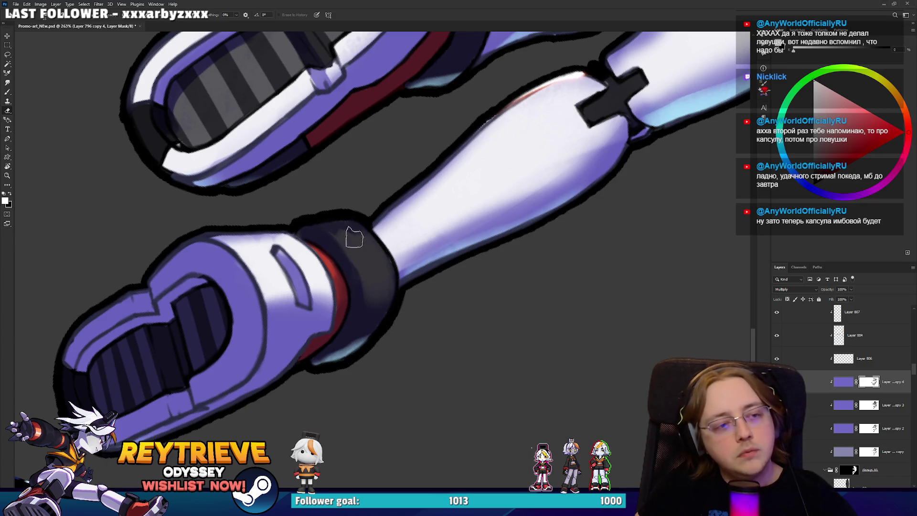
{"action": "key", "text": "x"}
{"action": "key", "text": "x"}
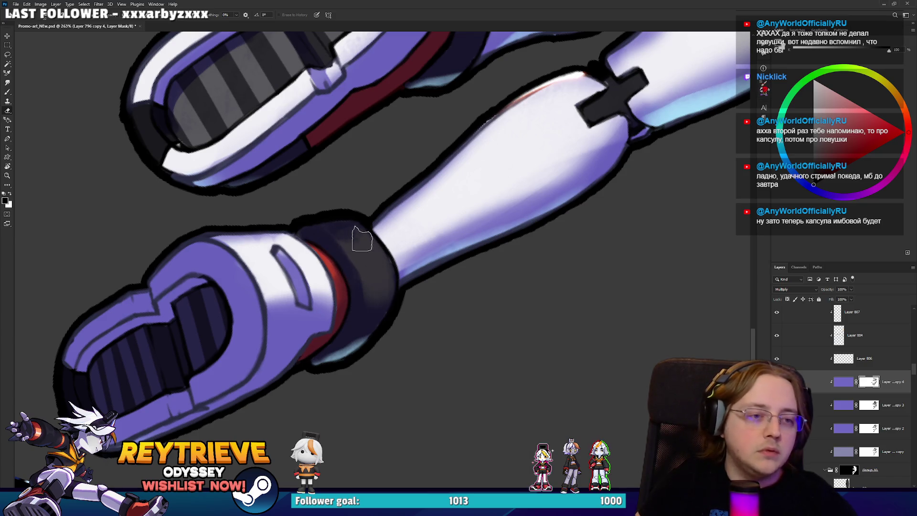
Switch to the Eraser and pan up to the shorts and thigh.
{"action": "scroll", "coordinate": [393, 173], "scroll_direction": "down", "scroll_amount": 5}
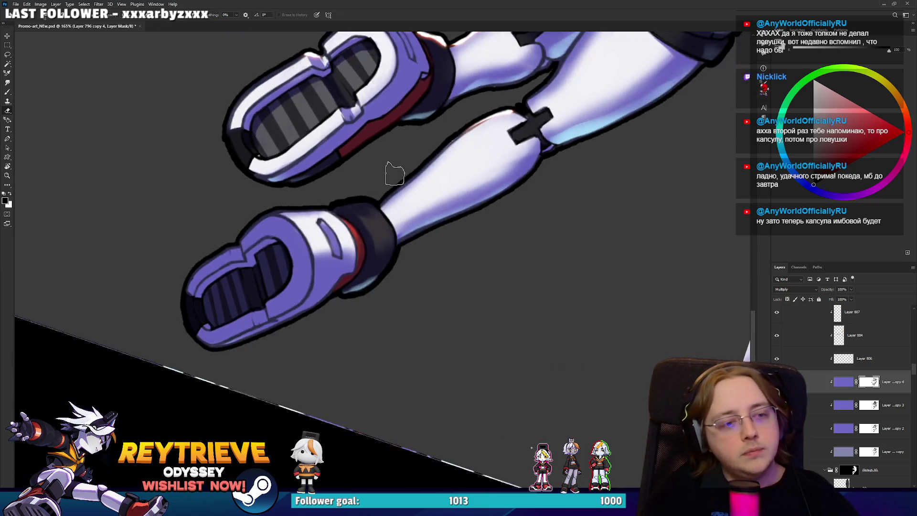
{"action": "scroll", "coordinate": [429, 165], "scroll_direction": "up", "scroll_amount": 3}
{"action": "scroll", "coordinate": [491, 204], "scroll_direction": "up", "scroll_amount": 2}
{"action": "scroll", "coordinate": [414, 261], "scroll_direction": "up", "scroll_amount": 3}
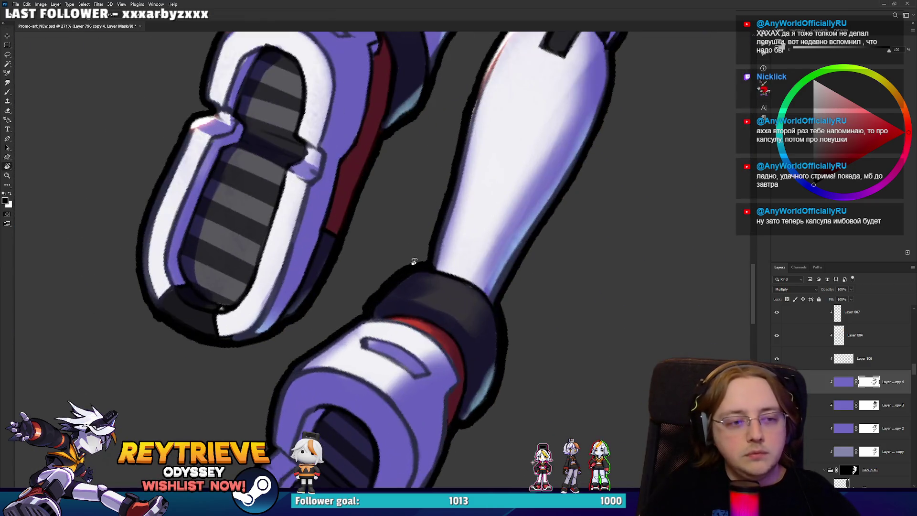
{"action": "mouse_move", "coordinate": [419, 262]}
{"action": "left_mouse_down"}
{"action": "mouse_move", "coordinate": [497, 288]}
{"action": "mouse_move", "coordinate": [494, 365]}
{"action": "left_mouse_up"}
{"action": "key", "text": "e"}
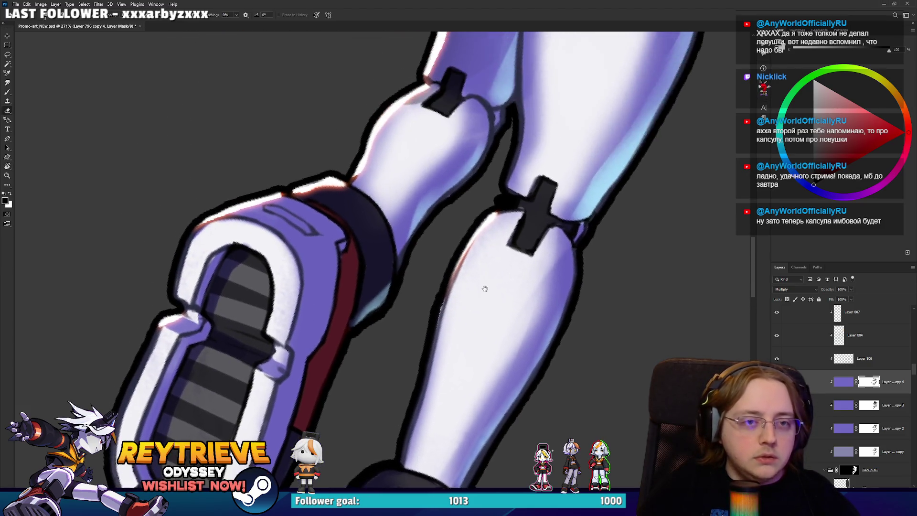
{"action": "left_click_drag", "start_coordinate": [435, 320], "coordinate": [482, 472]}
{"action": "mouse_move", "coordinate": [506, 119]}
{"action": "left_mouse_down"}
{"action": "mouse_move", "coordinate": [534, 266]}
{"action": "mouse_move", "coordinate": [512, 379]}
{"action": "left_mouse_up"}
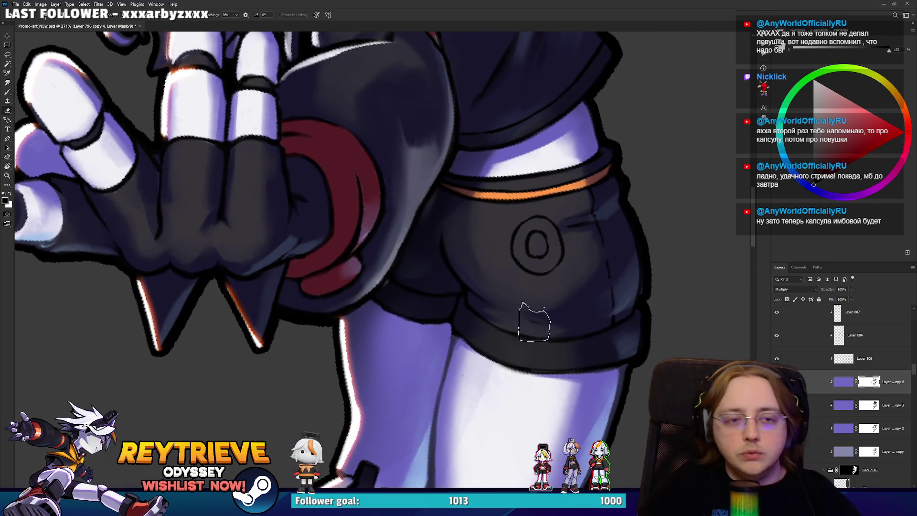
{"action": "key", "text": "ctrl+z"}
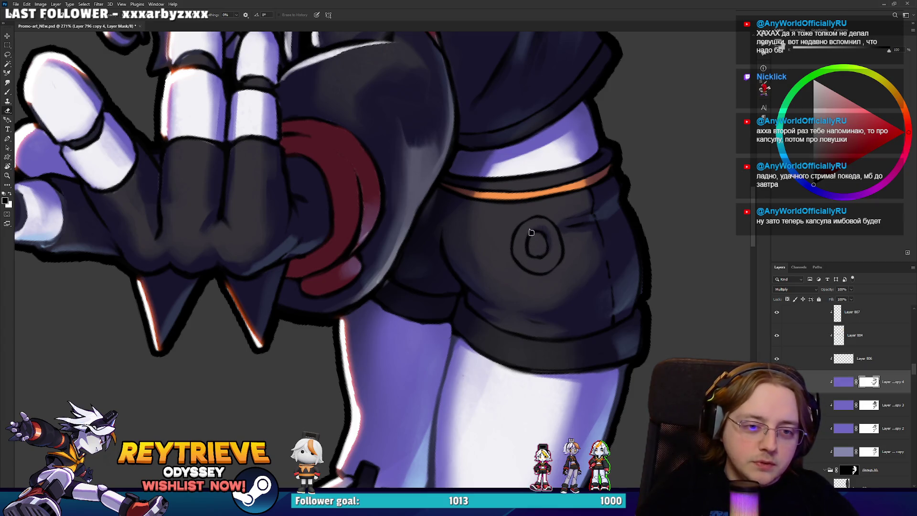
{"action": "scroll", "coordinate": [553, 249], "scroll_direction": "up", "scroll_amount": 2}
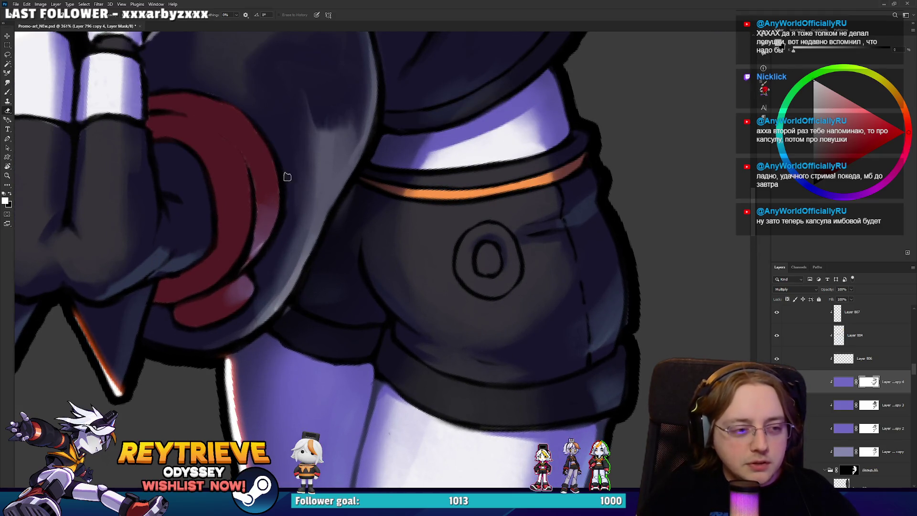
{"action": "scroll", "coordinate": [348, 221], "scroll_direction": "down", "scroll_amount": 2}
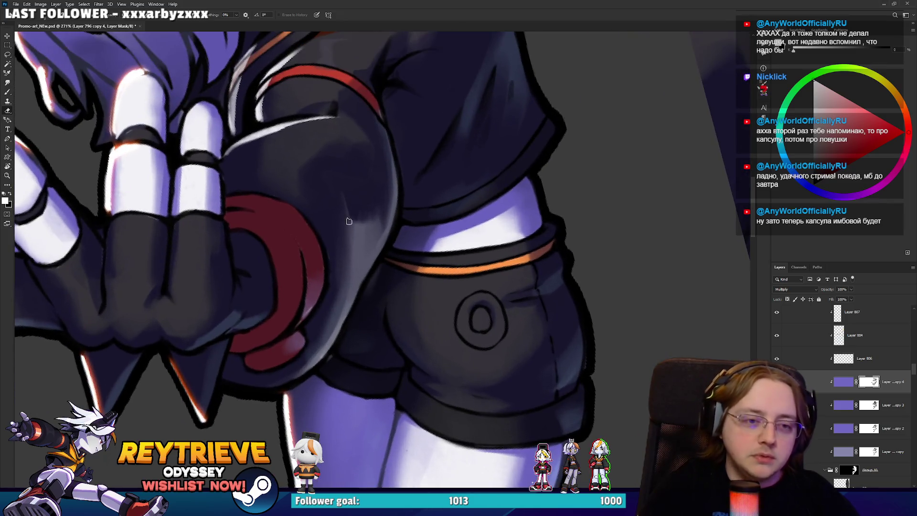
{"action": "left_click_drag", "start_coordinate": [348, 222], "coordinate": [507, 184]}
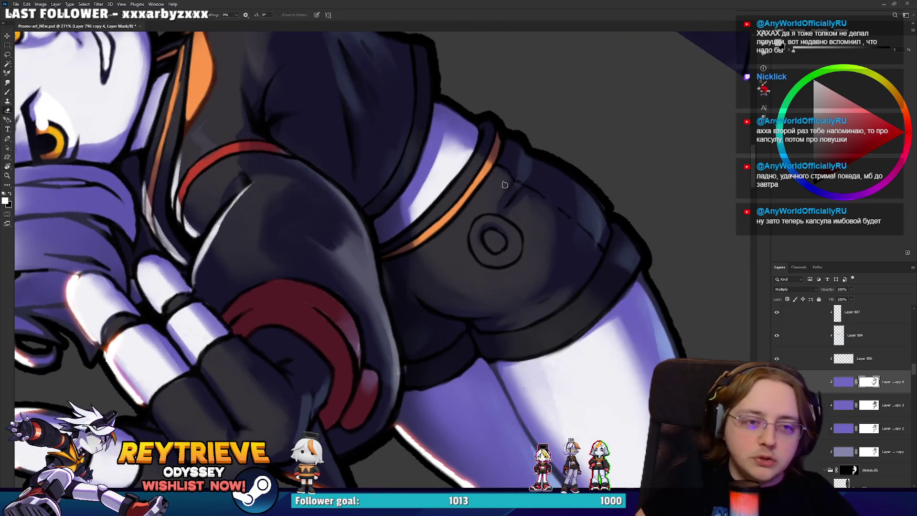
{"action": "key", "text": "x"}
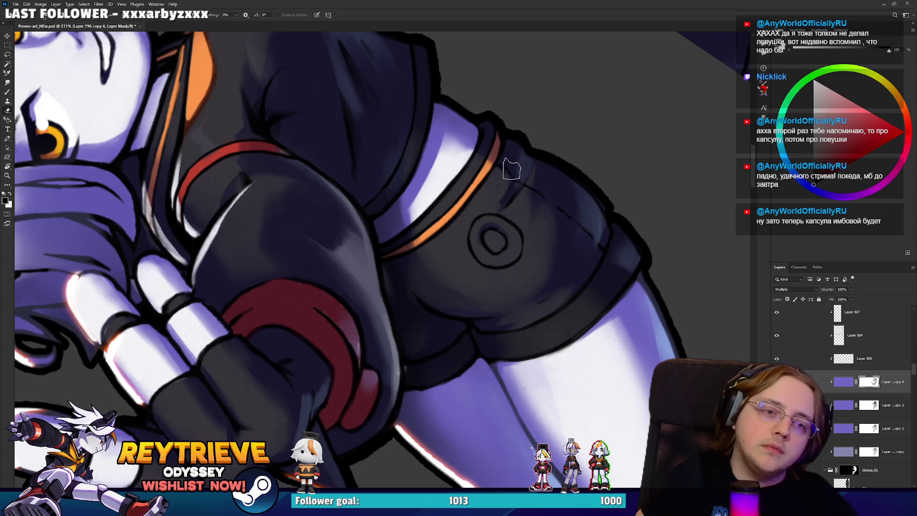
{"action": "key", "text": "x"}
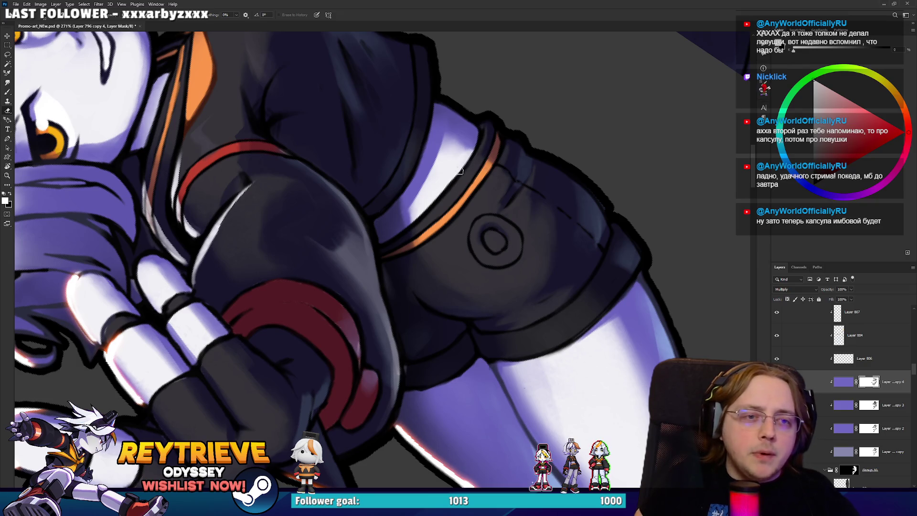
{"action": "left_click_drag", "start_coordinate": [463, 168], "coordinate": [356, 308]}
{"action": "mouse_move", "coordinate": [580, 308]}
{"action": "left_mouse_down"}
{"action": "mouse_move", "coordinate": [543, 316]}
{"action": "mouse_move", "coordinate": [458, 254]}
{"action": "left_mouse_up"}
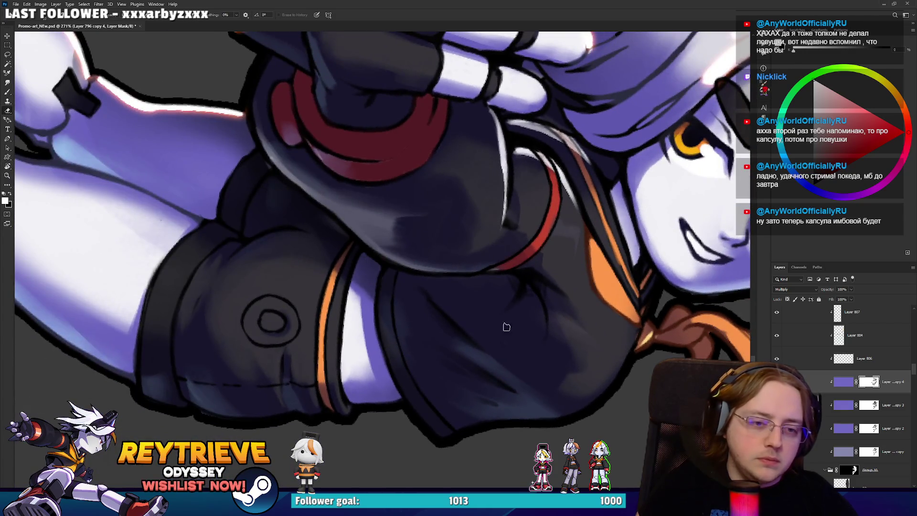
Mirror the canvas and rotate the view around the collar to check the face.
{"action": "left_click_drag", "start_coordinate": [581, 332], "coordinate": [506, 334]}
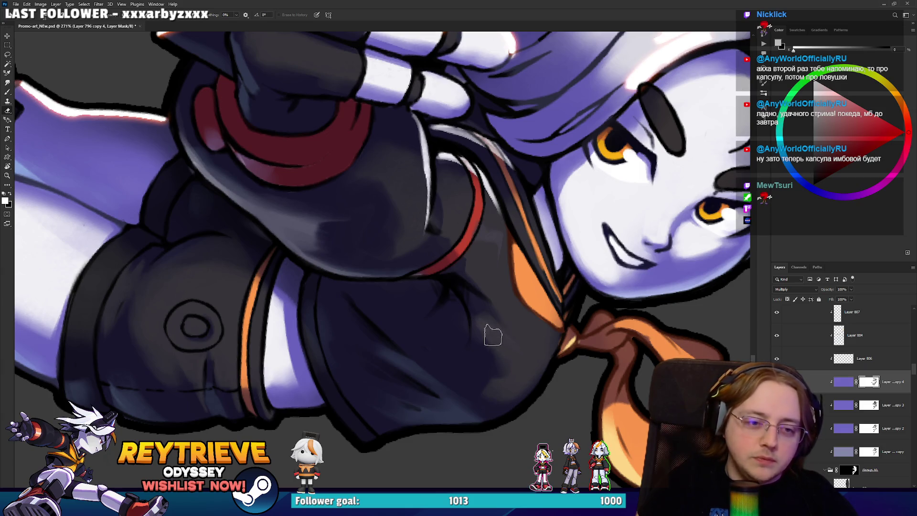
{"action": "key", "text": "x"}
{"action": "key", "text": "ctrl+shift+h"}
{"action": "key", "text": "x"}
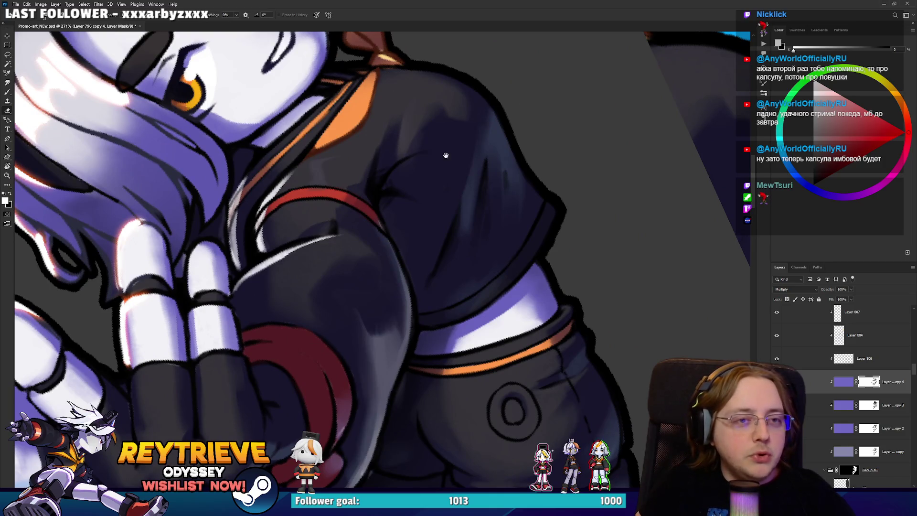
{"action": "left_click_drag", "start_coordinate": [414, 119], "coordinate": [462, 200]}
{"action": "key", "text": "x"}
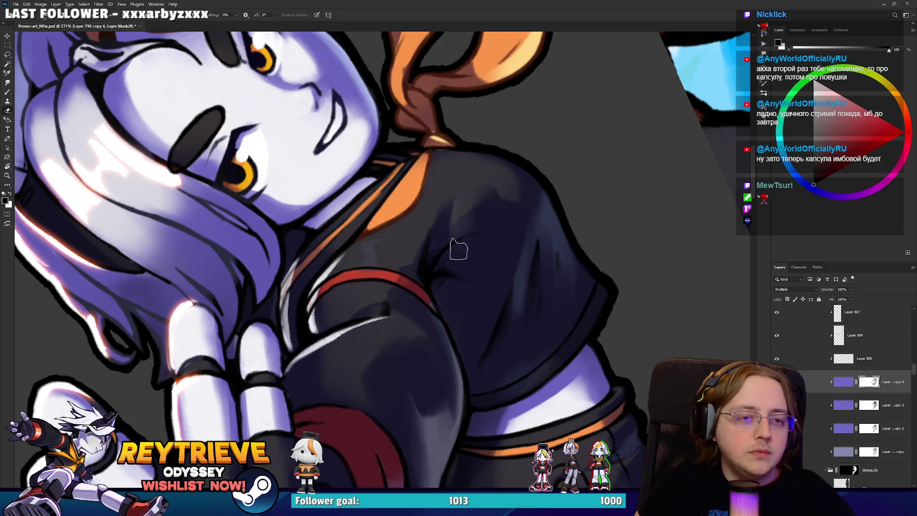
{"action": "mouse_move", "coordinate": [483, 223]}
{"action": "left_mouse_down"}
{"action": "mouse_move", "coordinate": [503, 216]}
{"action": "mouse_move", "coordinate": [445, 175]}
{"action": "left_mouse_up"}
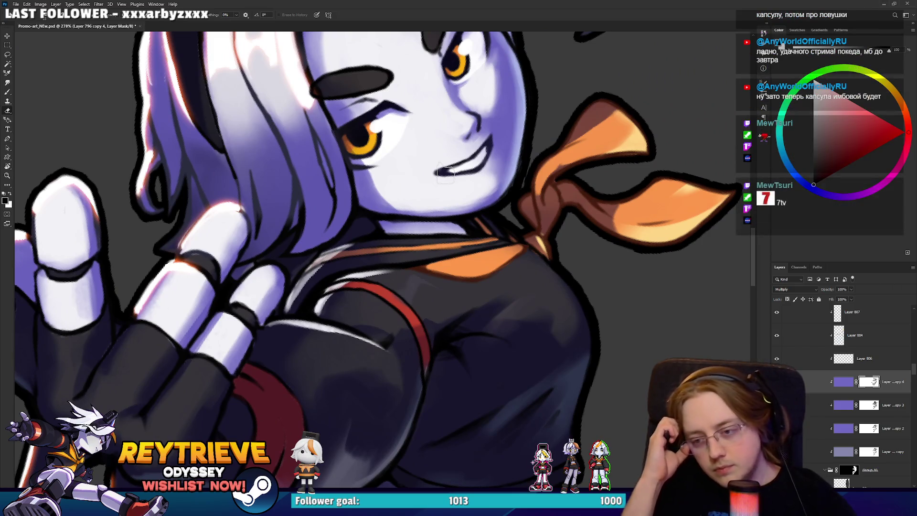
{"action": "key", "text": "r"}
{"action": "mouse_move", "coordinate": [446, 175]}
{"action": "left_mouse_down"}
{"action": "mouse_move", "coordinate": [492, 136]}
{"action": "mouse_move", "coordinate": [434, 145]}
{"action": "left_mouse_up"}
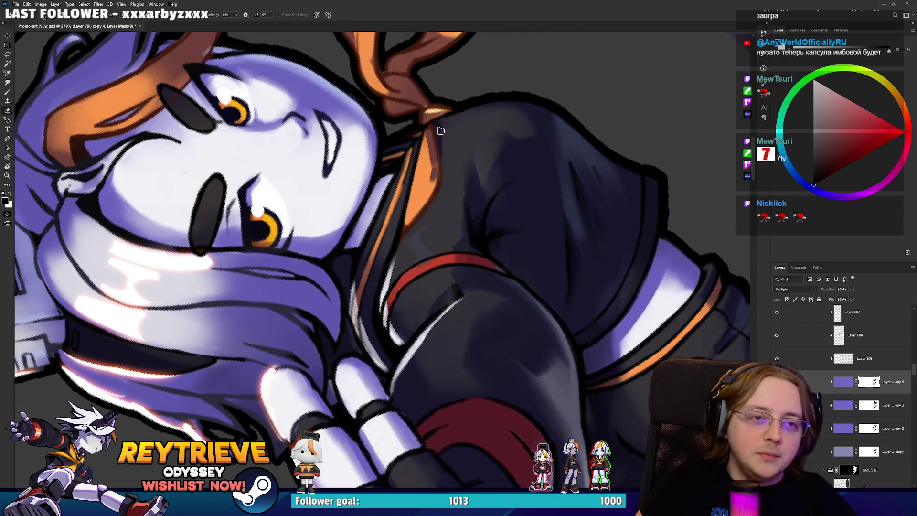
{"action": "key", "text": "x"}
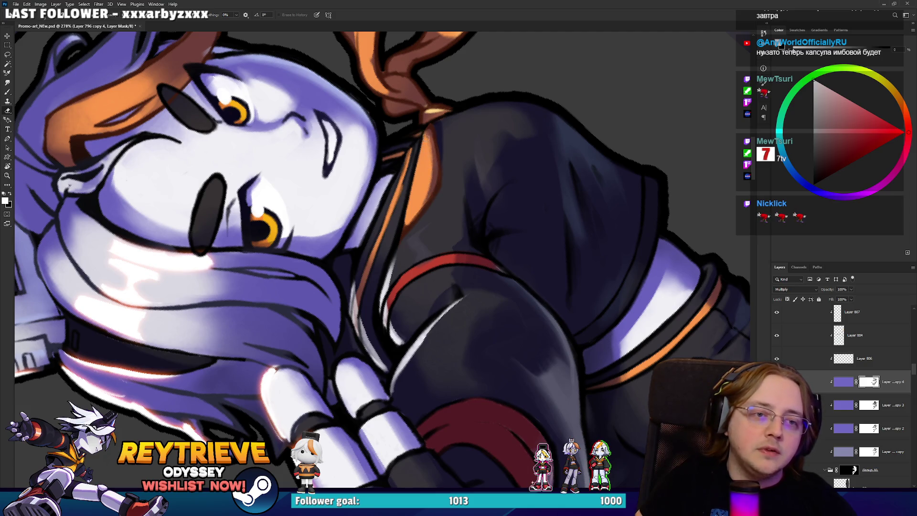
{"action": "left_click_drag", "start_coordinate": [427, 145], "coordinate": [385, 381]}
Keep rotating the view past the ribbon until the face stands upright.
{"action": "key", "text": "e"}
{"action": "key", "text": "x"}
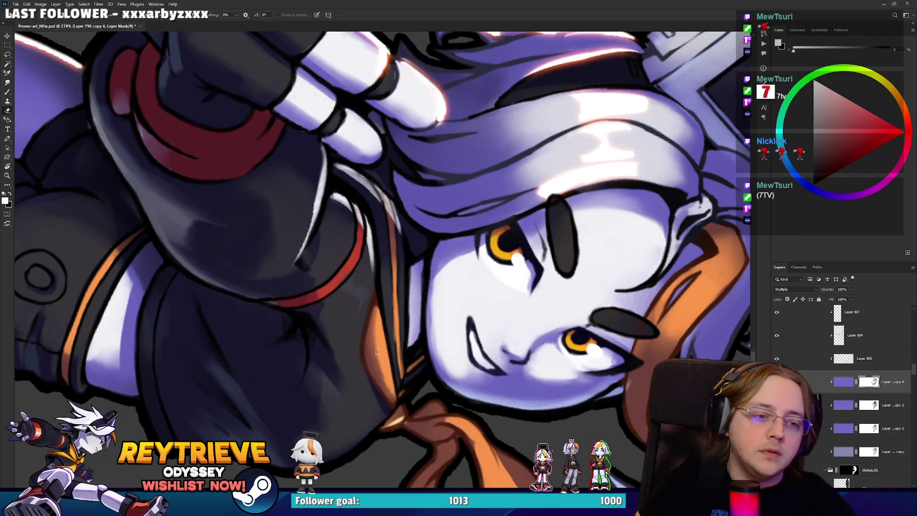
{"action": "left_click_drag", "start_coordinate": [399, 387], "coordinate": [390, 302]}
{"action": "key", "text": "x"}
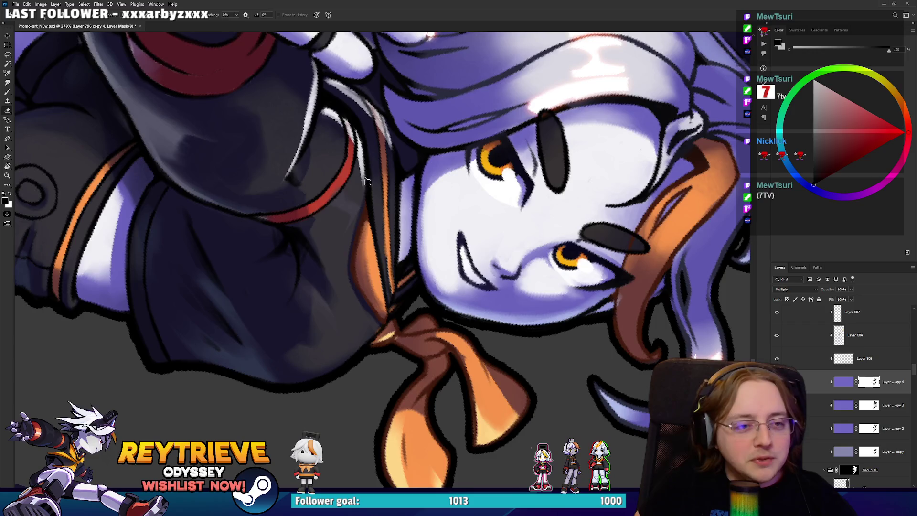
{"action": "left_click_drag", "start_coordinate": [369, 182], "coordinate": [405, 199]}
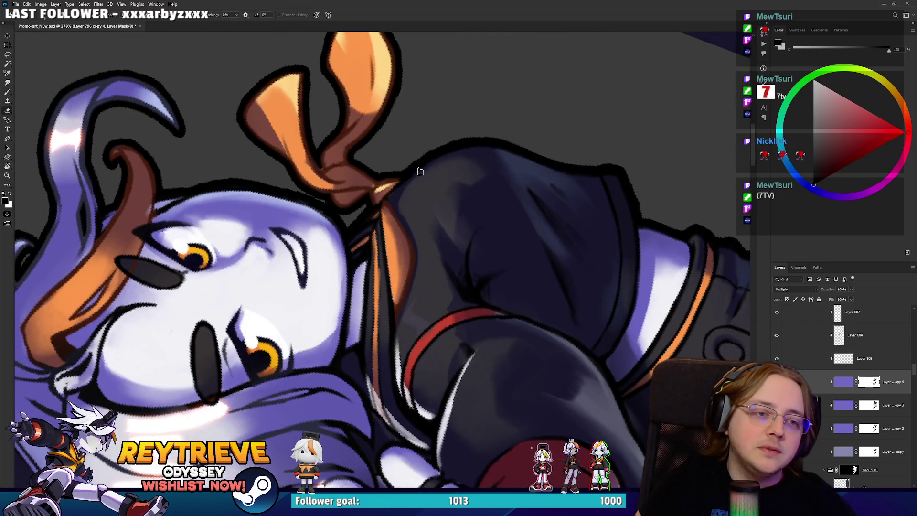
{"action": "left_click_drag", "start_coordinate": [412, 177], "coordinate": [438, 193]}
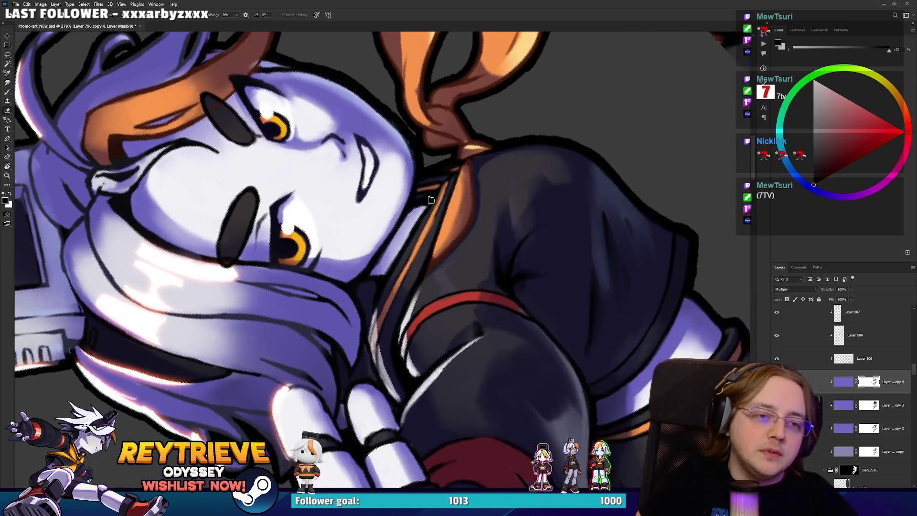
{"action": "left_click_drag", "start_coordinate": [454, 166], "coordinate": [523, 223]}
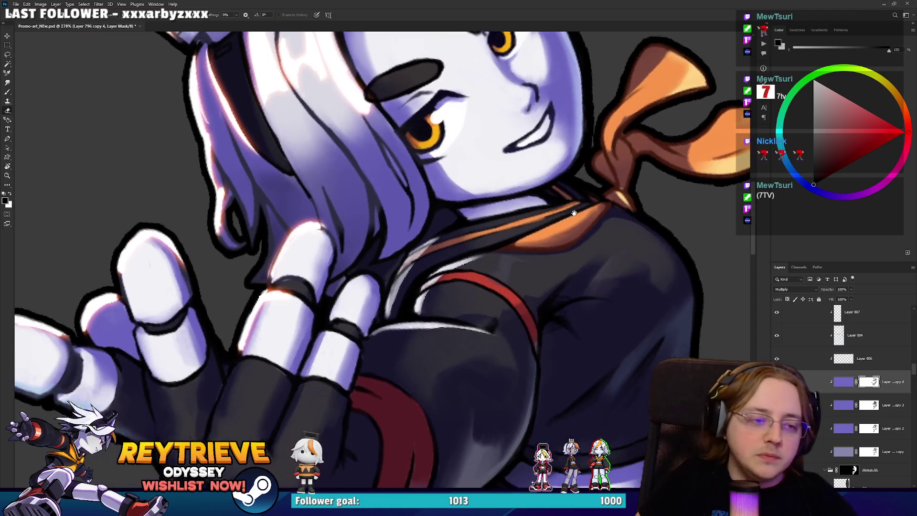
{"action": "left_click_drag", "start_coordinate": [551, 263], "coordinate": [467, 227]}
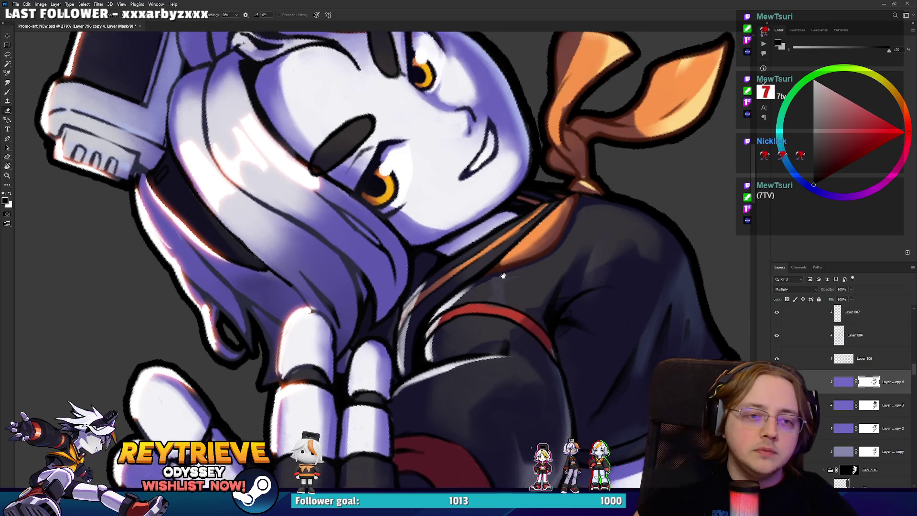
{"action": "mouse_move", "coordinate": [429, 265]}
{"action": "left_mouse_down"}
{"action": "mouse_move", "coordinate": [536, 221]}
{"action": "mouse_move", "coordinate": [566, 261]}
{"action": "left_mouse_up"}
Brush black on the mask to deepen the cheek shading under the right eye.
{"action": "key", "text": "x"}
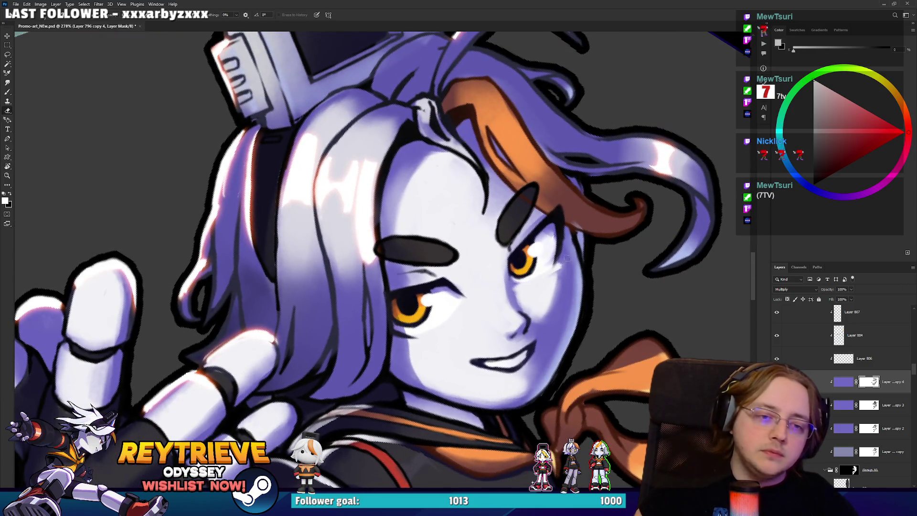
{"action": "key", "text": "x"}
{"action": "mouse_move", "coordinate": [529, 287]}
{"action": "left_mouse_down"}
{"action": "mouse_move", "coordinate": [561, 255]}
{"action": "mouse_move", "coordinate": [554, 289]}
{"action": "mouse_move", "coordinate": [539, 285]}
{"action": "left_mouse_up"}
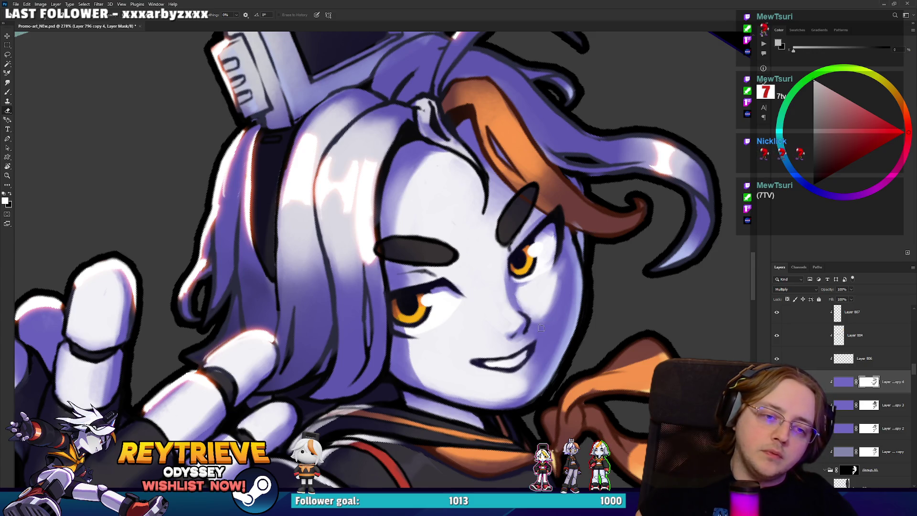
{"action": "key", "text": "x"}
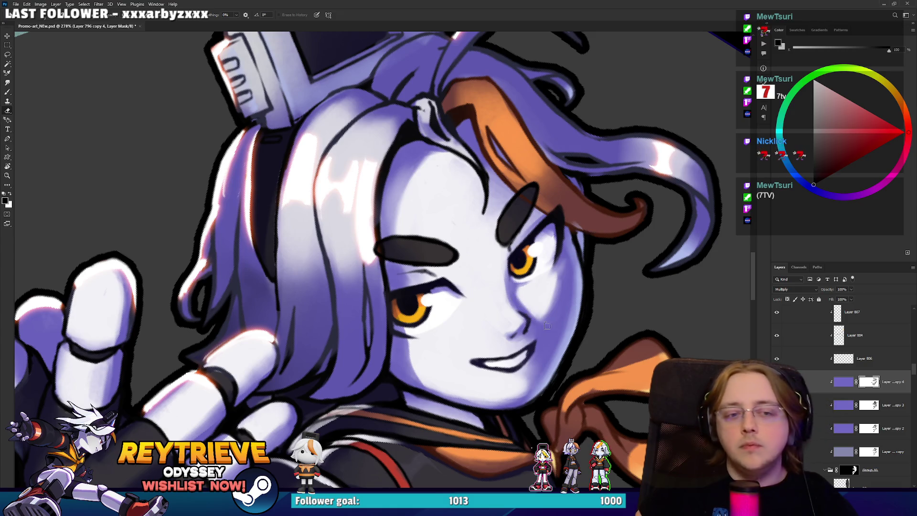
{"action": "scroll", "coordinate": [504, 273], "scroll_direction": "down", "scroll_amount": 4}
{"action": "scroll", "coordinate": [496, 268], "scroll_direction": "down", "scroll_amount": 2}
{"action": "scroll", "coordinate": [487, 260], "scroll_direction": "down", "scroll_amount": 1}
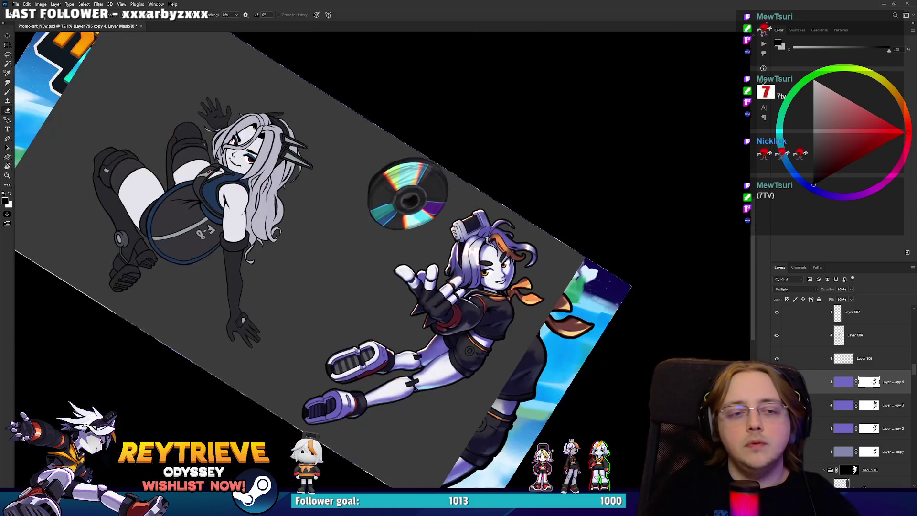
{"action": "scroll", "coordinate": [485, 258], "scroll_direction": "up", "scroll_amount": 4}
{"action": "scroll", "coordinate": [497, 256], "scroll_direction": "up", "scroll_amount": 1}
{"action": "scroll", "coordinate": [510, 253], "scroll_direction": "up", "scroll_amount": 2}
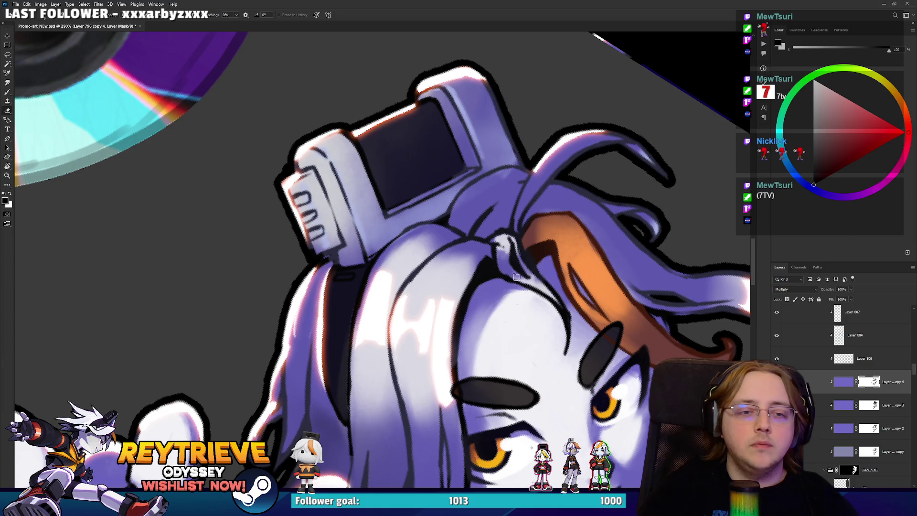
{"action": "scroll", "coordinate": [508, 205], "scroll_direction": "down", "scroll_amount": 3}
{"action": "scroll", "coordinate": [497, 191], "scroll_direction": "down", "scroll_amount": 3}
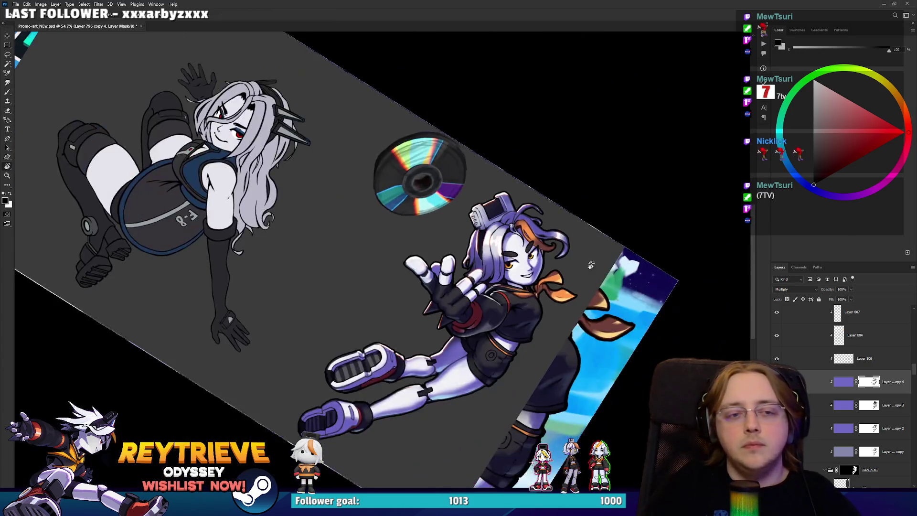
{"action": "scroll", "coordinate": [462, 148], "scroll_direction": "up", "scroll_amount": 3}
{"action": "scroll", "coordinate": [461, 149], "scroll_direction": "up", "scroll_amount": 6}
{"action": "key", "text": "e"}
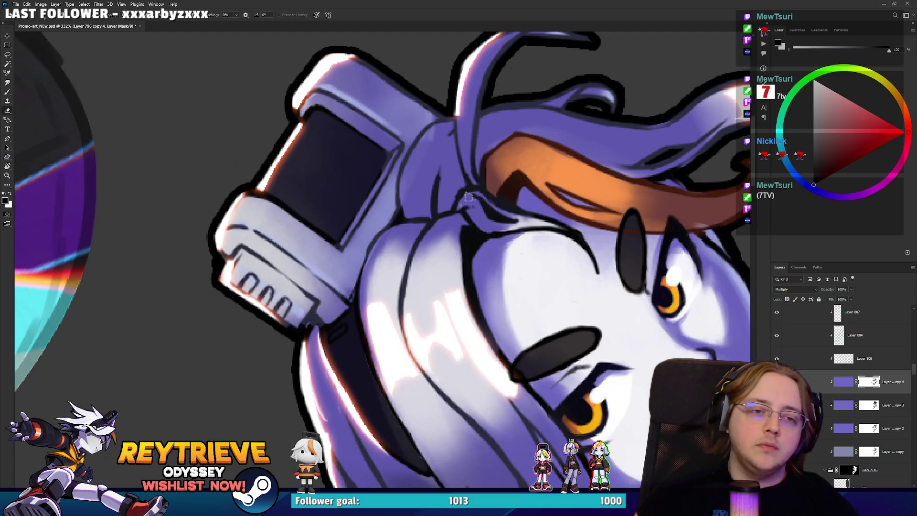
{"action": "key", "text": "r"}
{"action": "left_click_drag", "start_coordinate": [468, 200], "coordinate": [452, 139]}
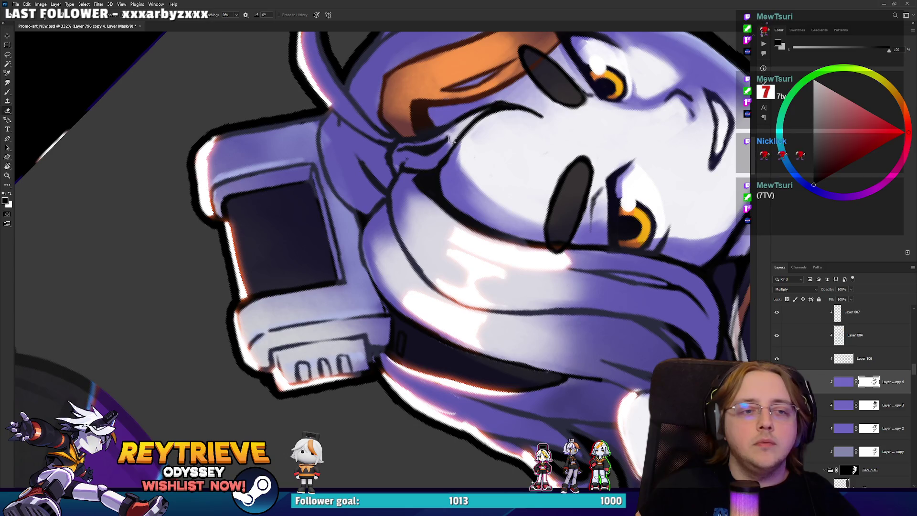
{"action": "key", "text": "r"}
{"action": "scroll", "coordinate": [472, 97], "scroll_direction": "down", "scroll_amount": 5}
{"action": "mouse_move", "coordinate": [473, 97]}
{"action": "left_mouse_down"}
{"action": "mouse_move", "coordinate": [539, 173]}
{"action": "mouse_move", "coordinate": [516, 211]}
{"action": "left_mouse_up"}
{"action": "scroll", "coordinate": [538, 173], "scroll_direction": "up", "scroll_amount": 3}
{"action": "scroll", "coordinate": [516, 211], "scroll_direction": "up", "scroll_amount": 2}
{"action": "scroll", "coordinate": [519, 259], "scroll_direction": "up", "scroll_amount": 2}
{"action": "scroll", "coordinate": [519, 258], "scroll_direction": "up", "scroll_amount": 2}
{"action": "key", "text": "e"}
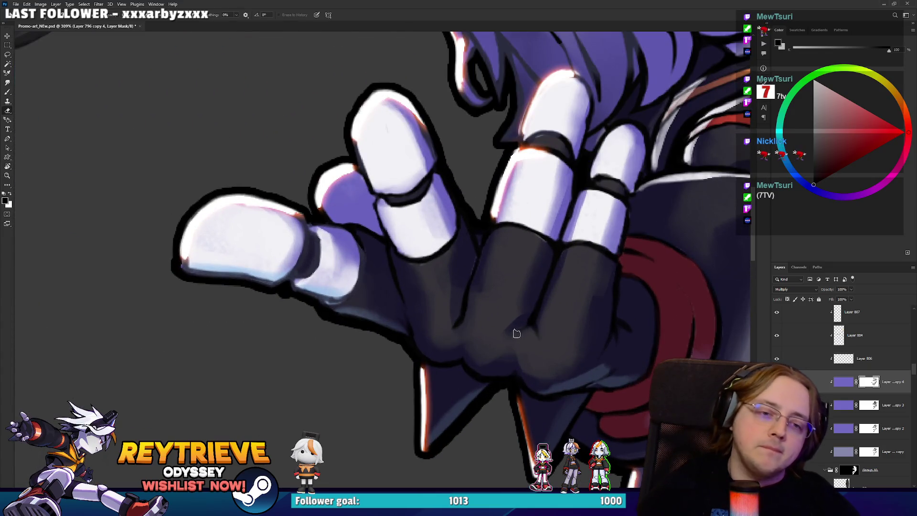
{"action": "key", "text": "x"}
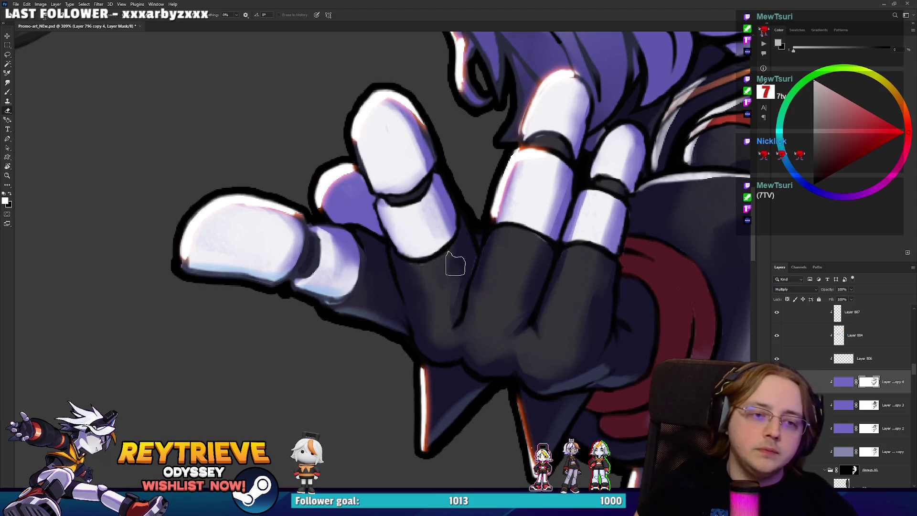
{"action": "key", "text": "x"}
{"action": "key", "text": "x"}
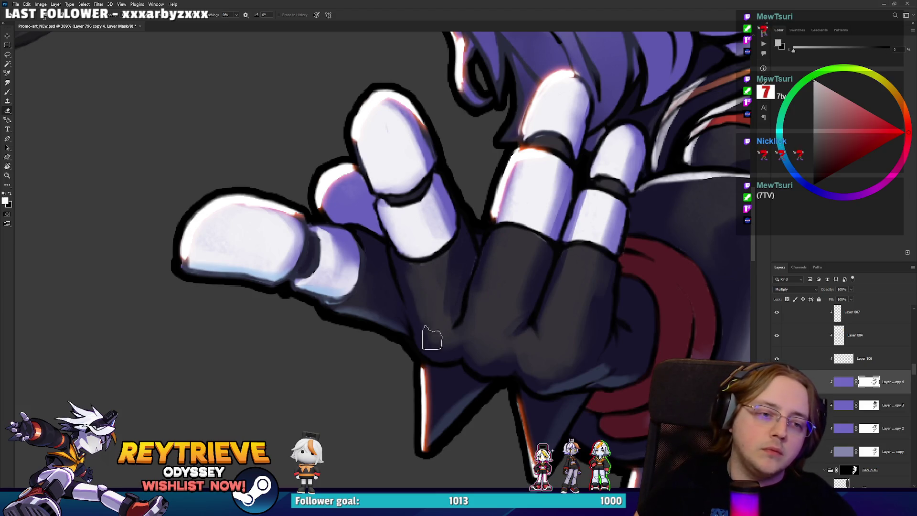
{"action": "key", "text": "x"}
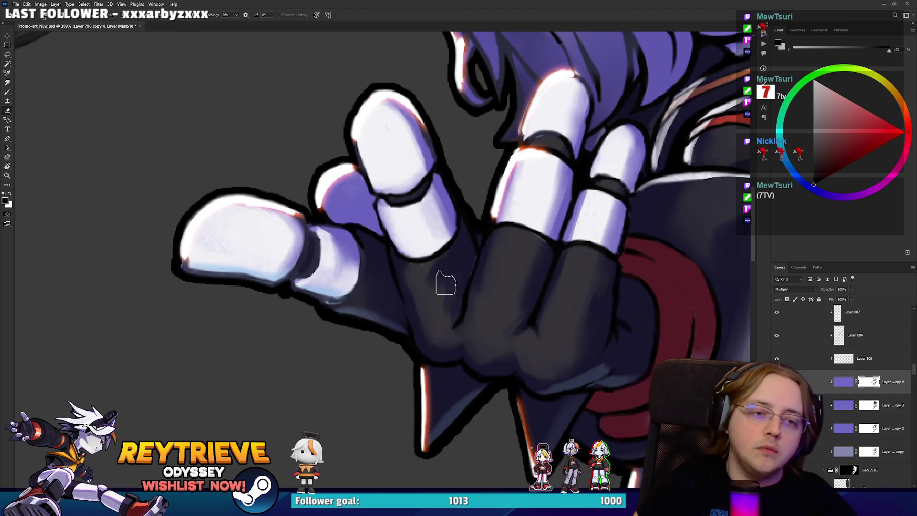
{"action": "key", "text": "x"}
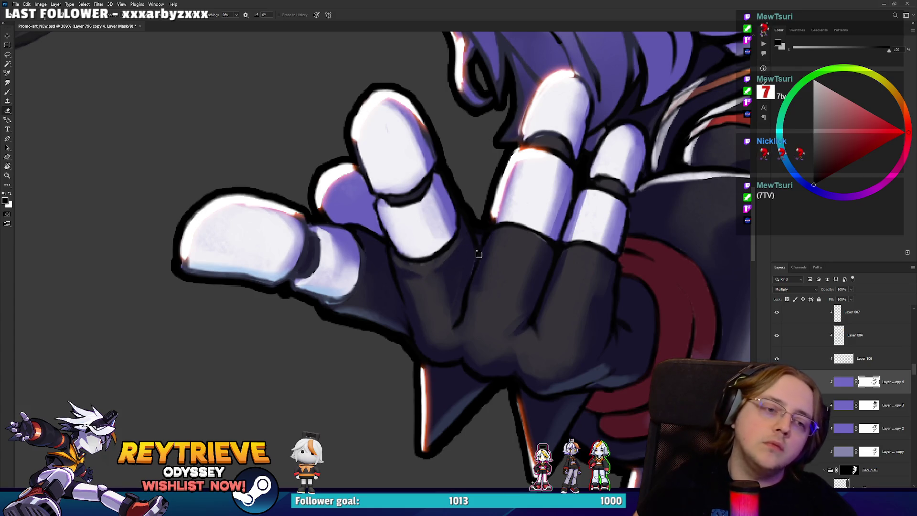
{"action": "left_click_drag", "start_coordinate": [475, 254], "coordinate": [397, 303]}
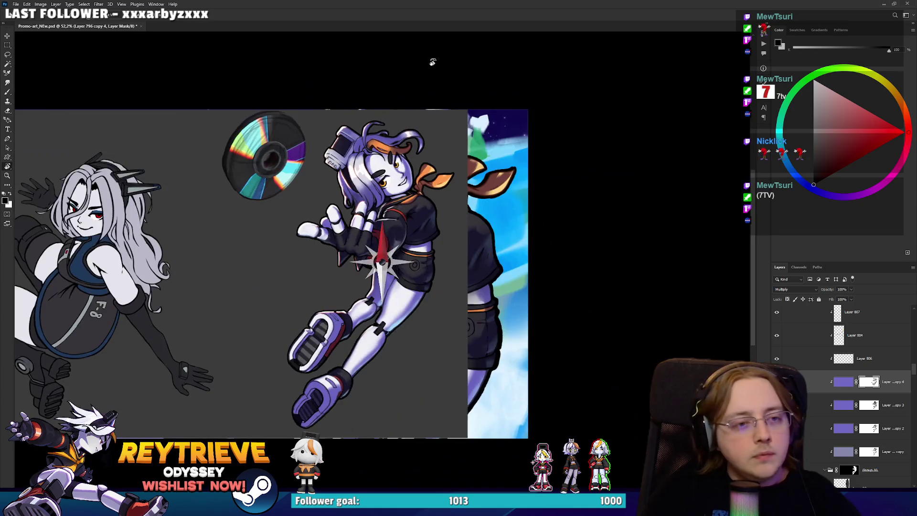
Add purple shading to the headphone band and key edge, darkening the last key.
{"action": "mouse_move", "coordinate": [432, 61]}
{"action": "left_mouse_down"}
{"action": "mouse_move", "coordinate": [355, 174]}
{"action": "mouse_move", "coordinate": [466, 269]}
{"action": "mouse_move", "coordinate": [541, 145]}
{"action": "left_mouse_up"}
{"action": "scroll", "coordinate": [354, 173], "scroll_direction": "up", "scroll_amount": 3}
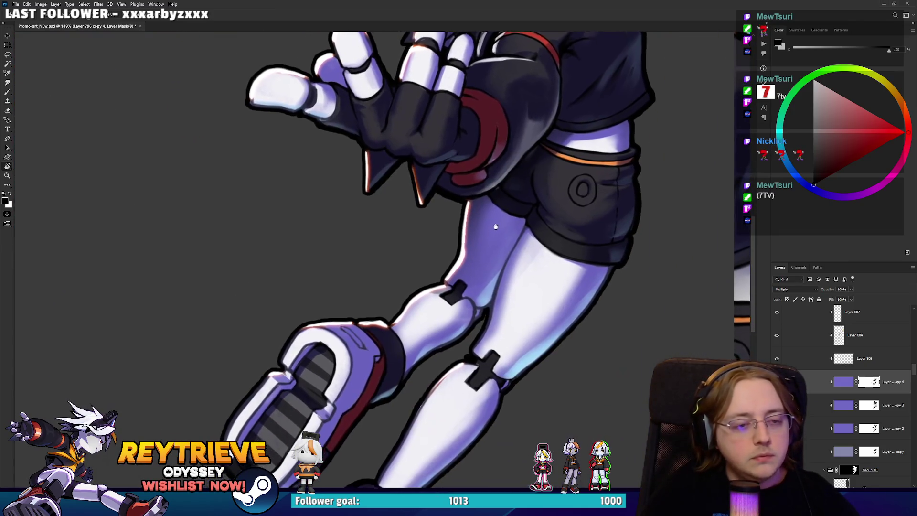
{"action": "scroll", "coordinate": [541, 145], "scroll_direction": "down", "scroll_amount": 3}
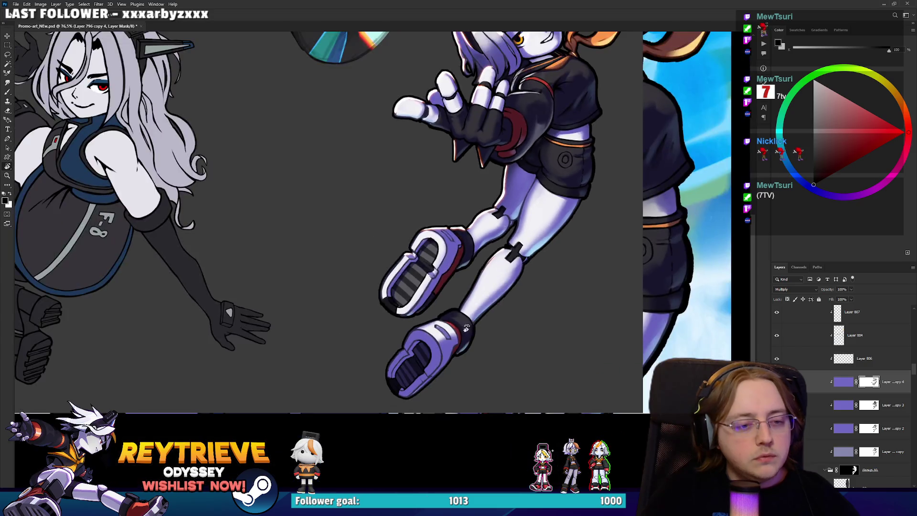
{"action": "scroll", "coordinate": [461, 341], "scroll_direction": "up", "scroll_amount": 5}
{"action": "scroll", "coordinate": [461, 340], "scroll_direction": "down", "scroll_amount": 4}
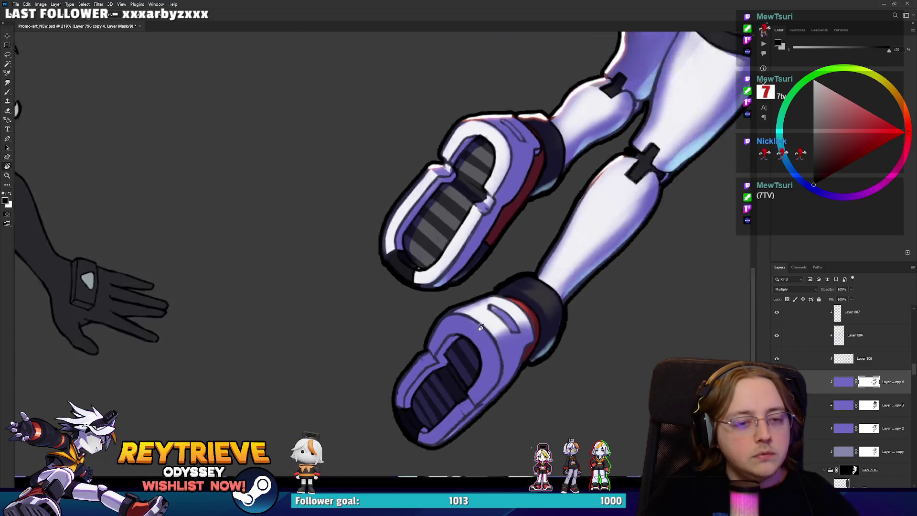
{"action": "left_click_drag", "start_coordinate": [532, 287], "coordinate": [501, 430]}
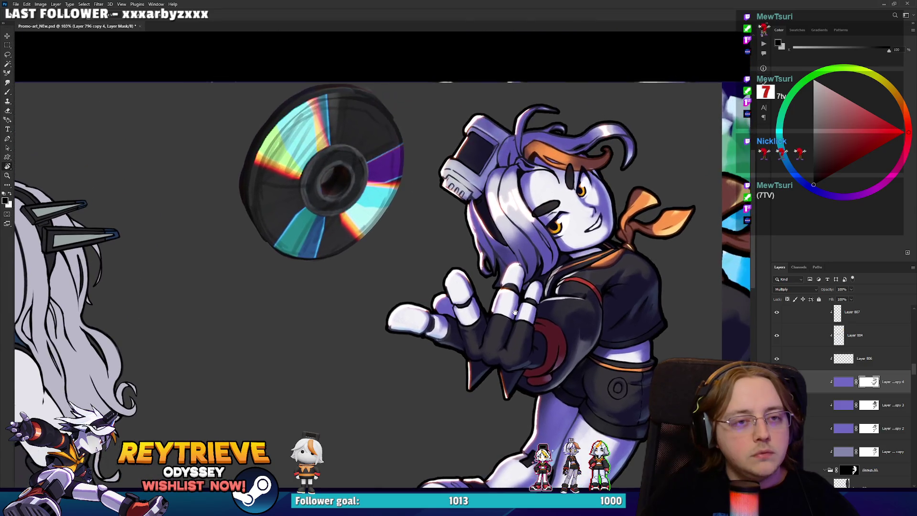
{"action": "scroll", "coordinate": [481, 246], "scroll_direction": "up", "scroll_amount": 6}
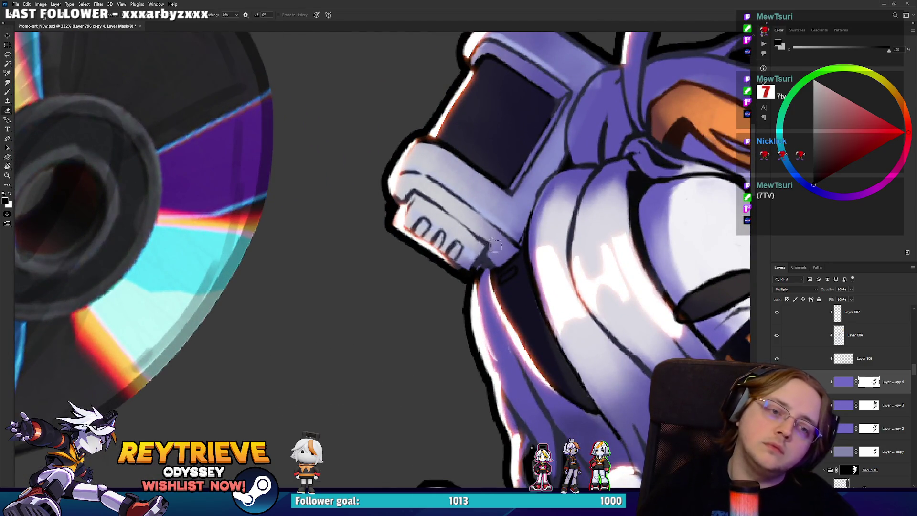
{"action": "left_click_drag", "start_coordinate": [481, 246], "coordinate": [499, 246]}
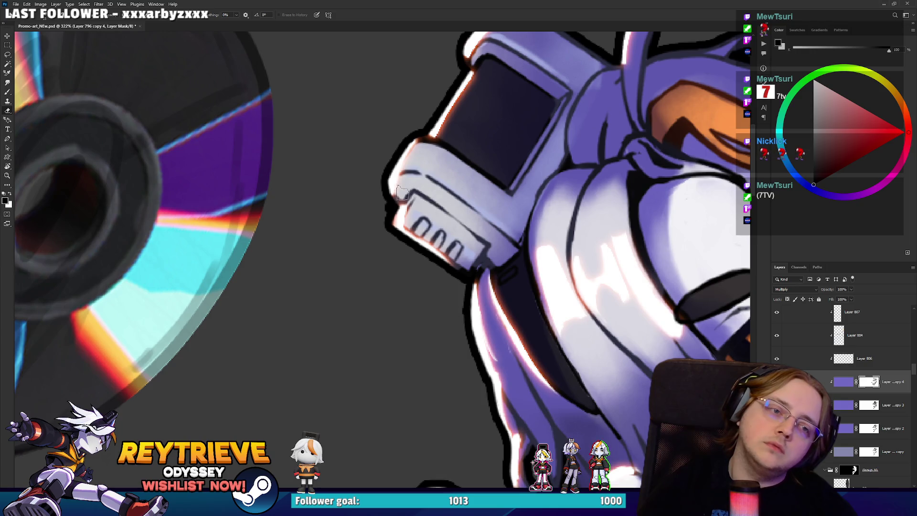
{"action": "left_click_drag", "start_coordinate": [401, 191], "coordinate": [498, 250]}
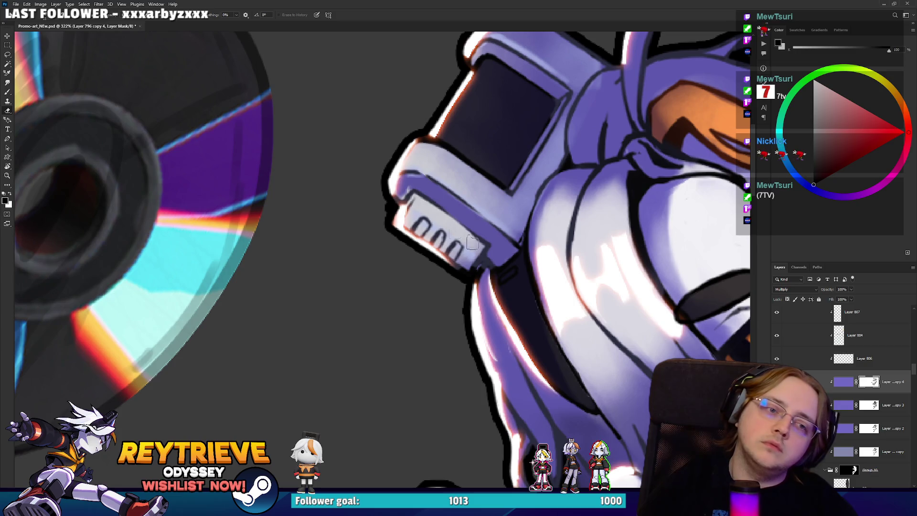
{"action": "mouse_move", "coordinate": [452, 252]}
{"action": "left_mouse_down"}
{"action": "mouse_move", "coordinate": [469, 248]}
{"action": "mouse_move", "coordinate": [452, 233]}
{"action": "left_mouse_up"}
Lighten the headphone keys by painting white on the mask.
{"action": "key", "text": "x"}
{"action": "mouse_move", "coordinate": [420, 195]}
{"action": "left_mouse_down"}
{"action": "mouse_move", "coordinate": [464, 217]}
{"action": "mouse_move", "coordinate": [451, 207]}
{"action": "left_mouse_up"}
{"action": "key", "text": "x"}
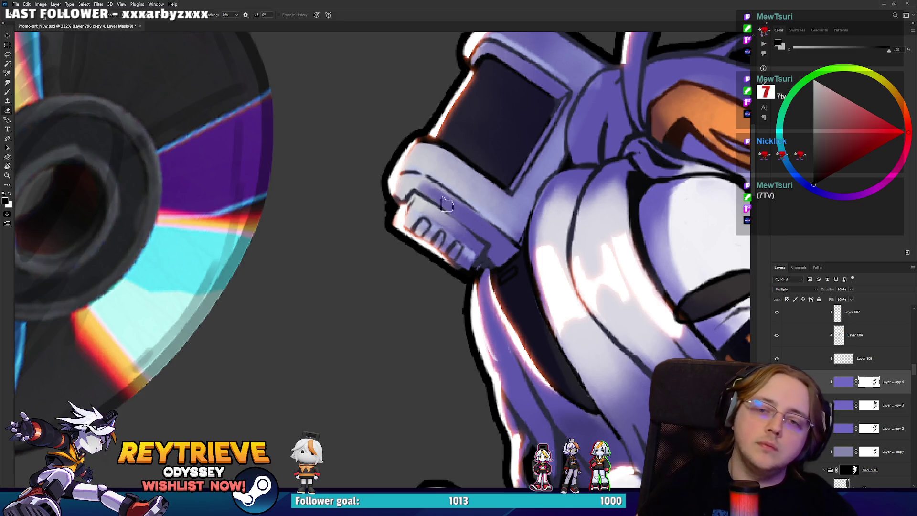
{"action": "scroll", "coordinate": [490, 226], "scroll_direction": "up", "scroll_amount": 3}
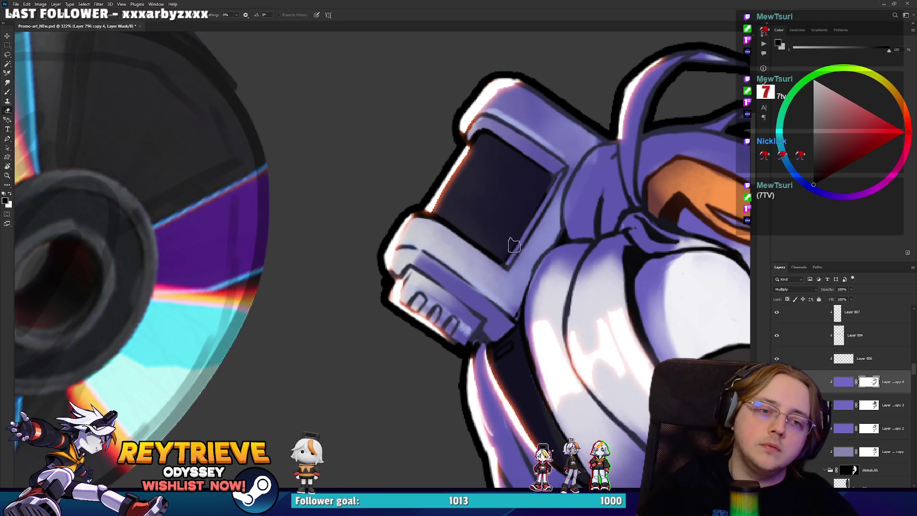
{"action": "scroll", "coordinate": [556, 139], "scroll_direction": "down", "scroll_amount": 10}
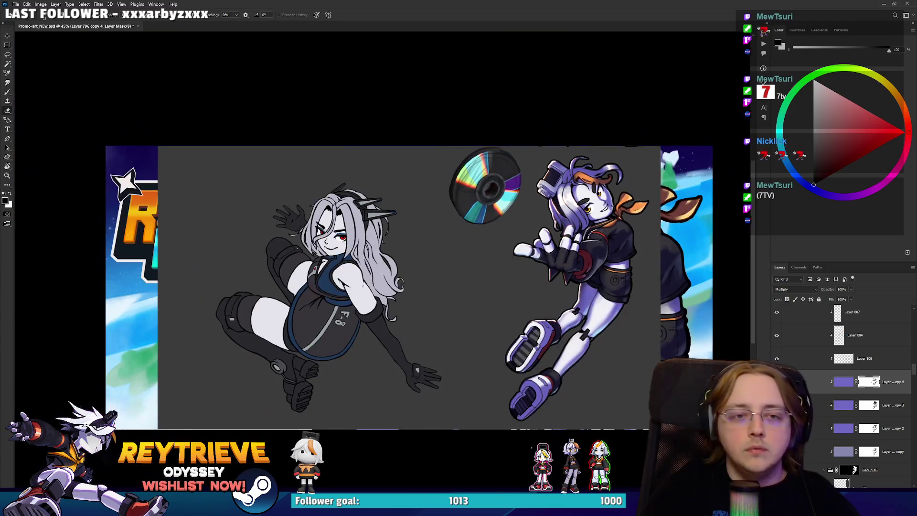
{"action": "scroll", "coordinate": [633, 185], "scroll_direction": "up", "scroll_amount": 4}
{"action": "scroll", "coordinate": [523, 186], "scroll_direction": "up", "scroll_amount": 2}
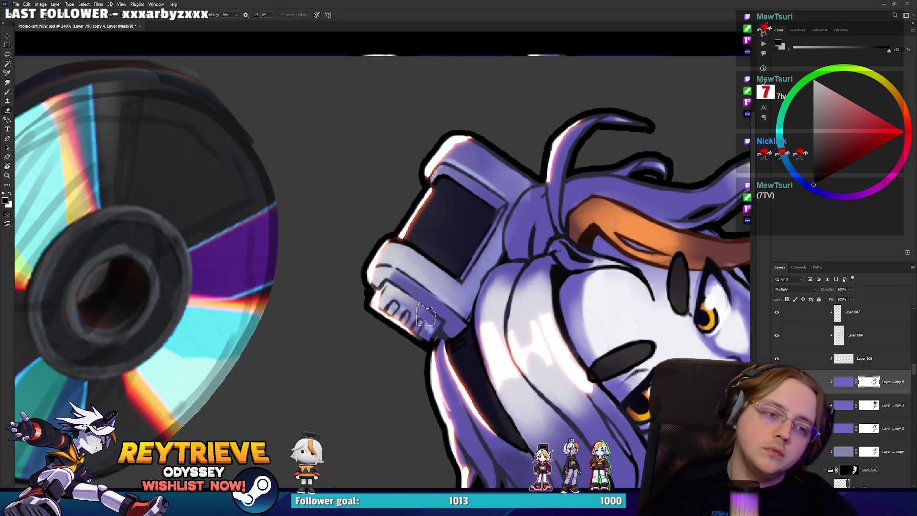
{"action": "key", "text": "x"}
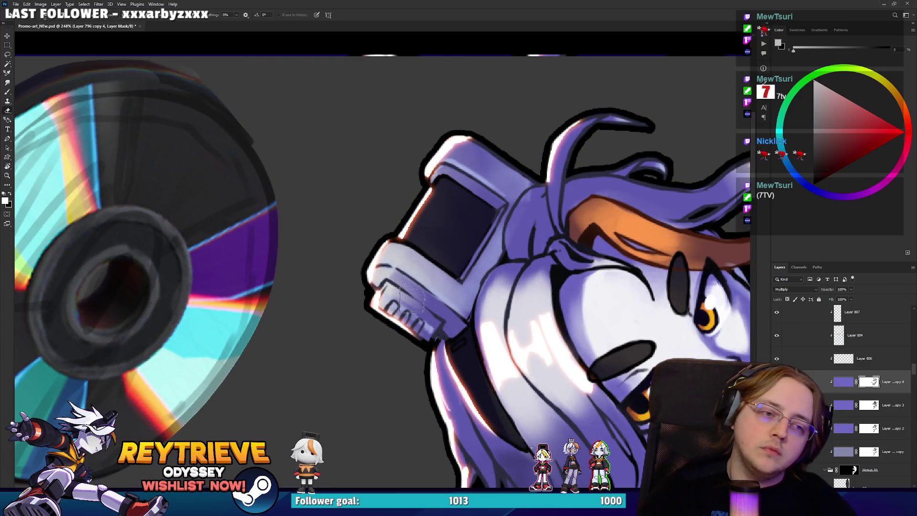
{"action": "key", "text": "x"}
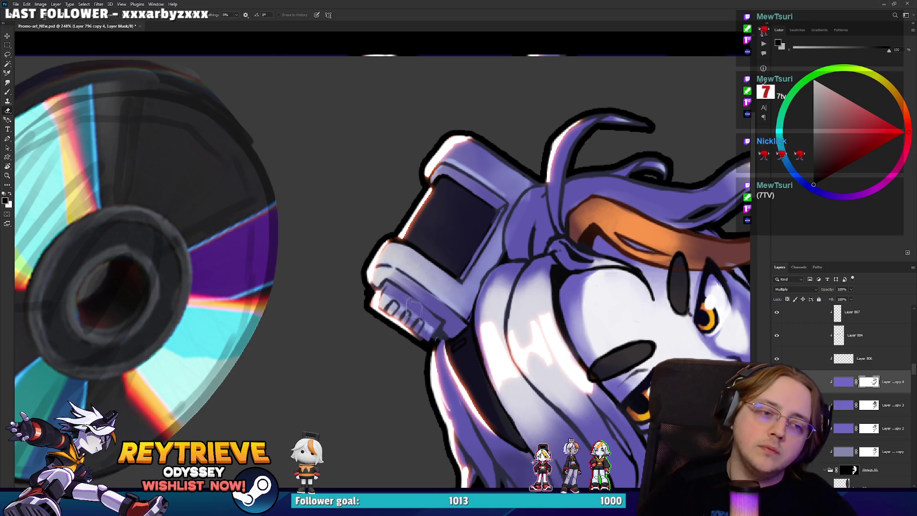
{"action": "key", "text": "x"}
{"action": "key", "text": "x"}
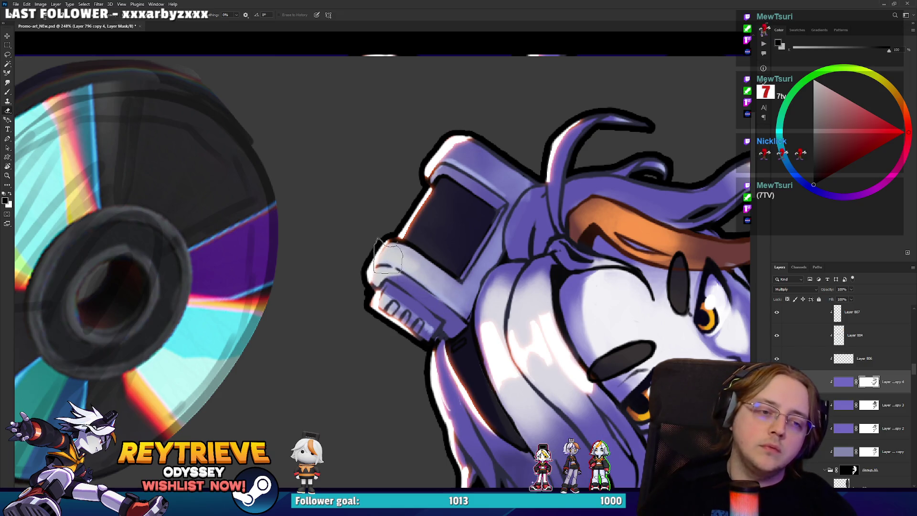
Lighten part of the headphone grille, then darken the grille and top edge in black.
{"action": "scroll", "coordinate": [446, 291], "scroll_direction": "down", "scroll_amount": 10}
{"action": "left_click_drag", "start_coordinate": [459, 335], "coordinate": [495, 289]}
{"action": "scroll", "coordinate": [477, 258], "scroll_direction": "up", "scroll_amount": 4}
{"action": "scroll", "coordinate": [466, 222], "scroll_direction": "up", "scroll_amount": 6}
{"action": "scroll", "coordinate": [387, 191], "scroll_direction": "up", "scroll_amount": 4}
{"action": "key", "text": "x"}
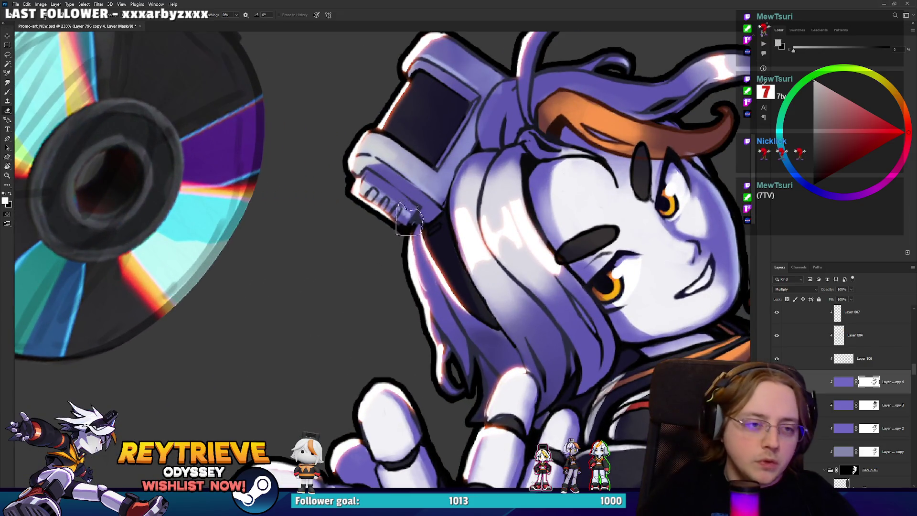
{"action": "left_click_drag", "start_coordinate": [406, 208], "coordinate": [423, 201]}
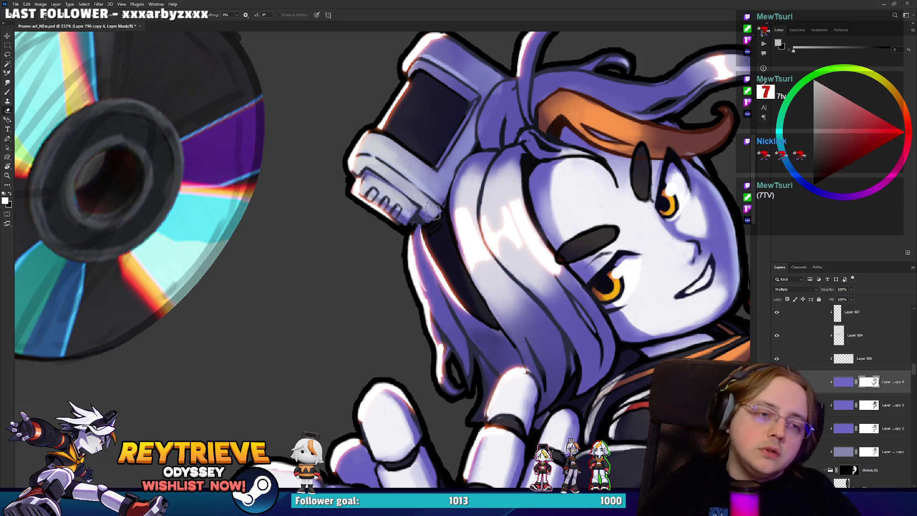
{"action": "key", "text": "x"}
{"action": "left_click_drag", "start_coordinate": [363, 194], "coordinate": [399, 224]}
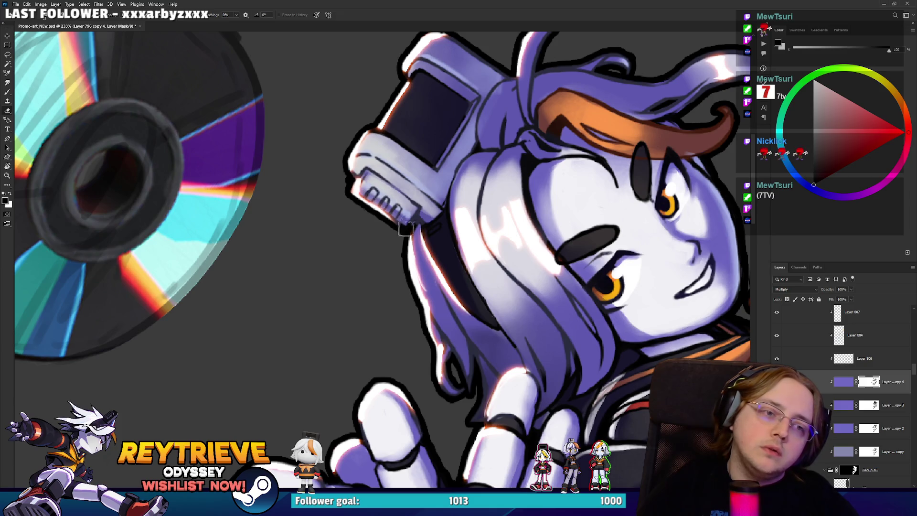
{"action": "left_click_drag", "start_coordinate": [363, 175], "coordinate": [375, 173]}
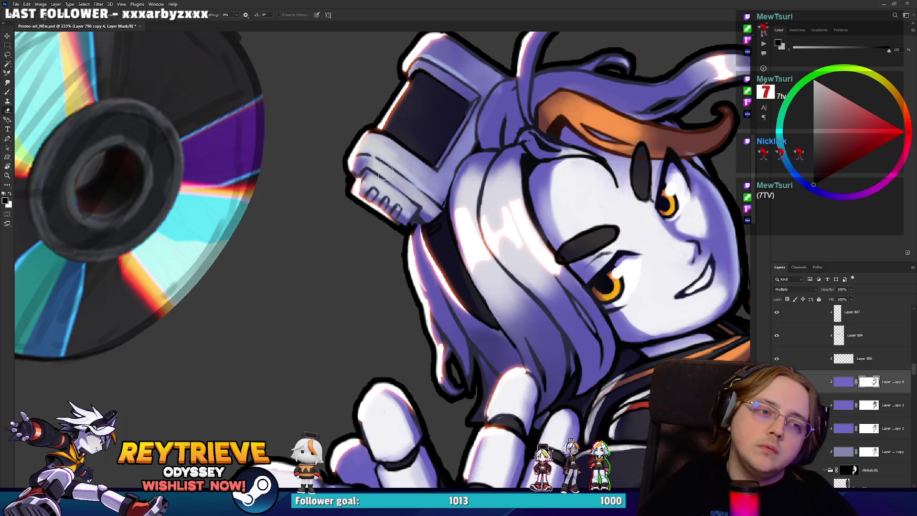
{"action": "left_click_drag", "start_coordinate": [380, 172], "coordinate": [426, 205]}
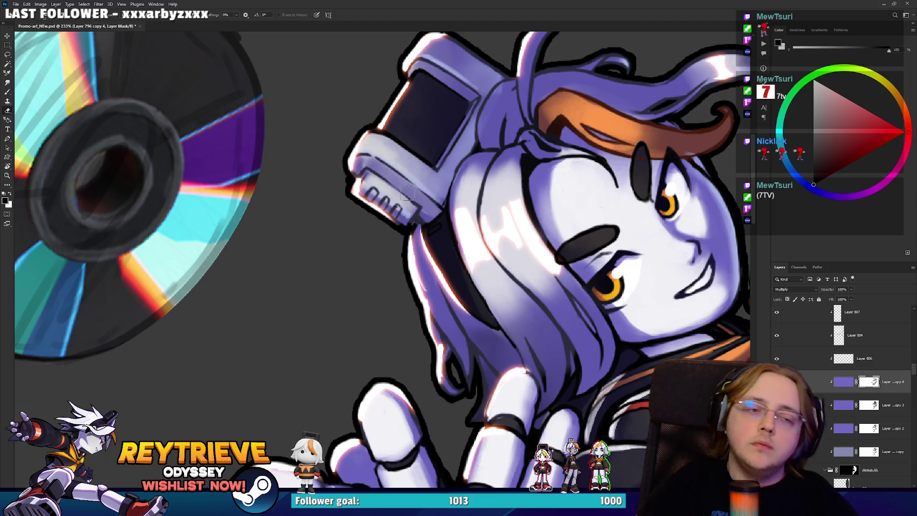
{"action": "scroll", "coordinate": [407, 192], "scroll_direction": "down", "scroll_amount": 6}
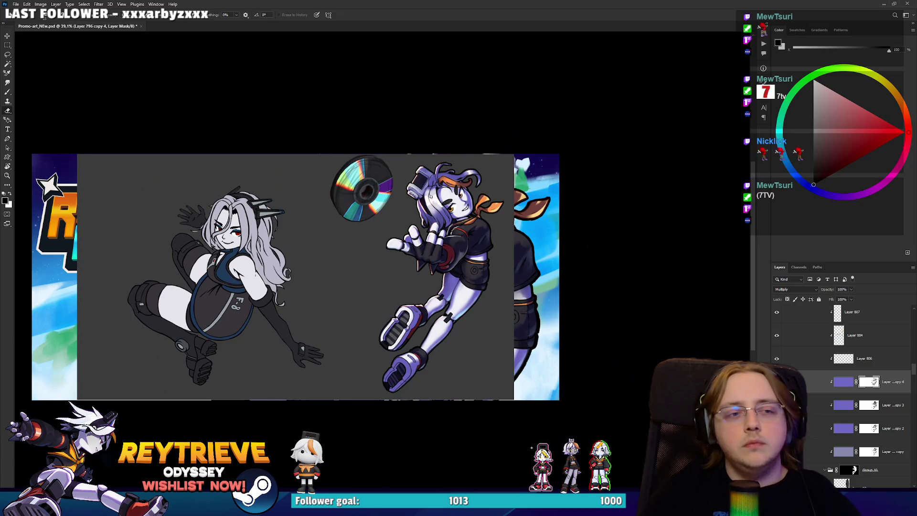
Load the robot girl's silhouette as a selection and inspect Layer 812's mask on its own.
{"action": "scroll", "coordinate": [430, 195], "scroll_direction": "up", "scroll_amount": 1}
{"action": "scroll", "coordinate": [430, 196], "scroll_direction": "up", "scroll_amount": 1}
{"action": "scroll", "coordinate": [430, 195], "scroll_direction": "up", "scroll_amount": 1}
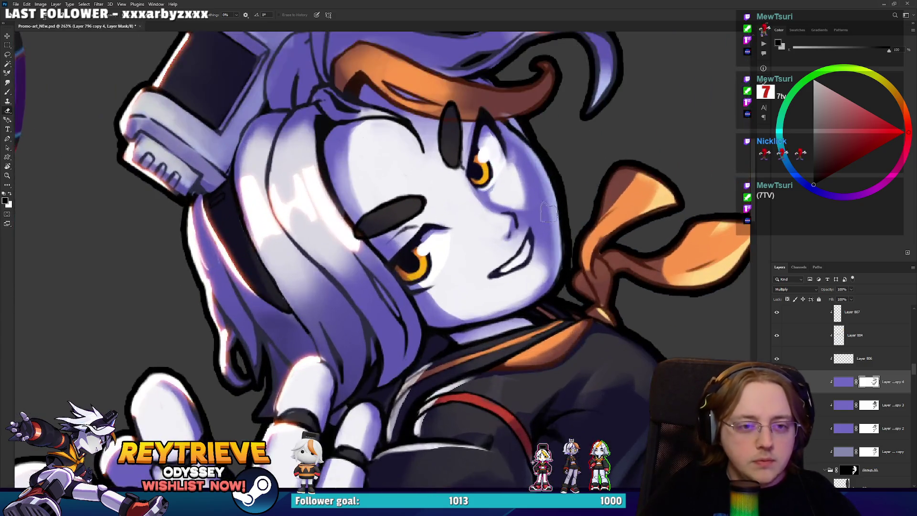
{"action": "scroll", "coordinate": [430, 195], "scroll_direction": "up", "scroll_amount": 1}
{"action": "scroll", "coordinate": [549, 210], "scroll_direction": "down", "scroll_amount": 3}
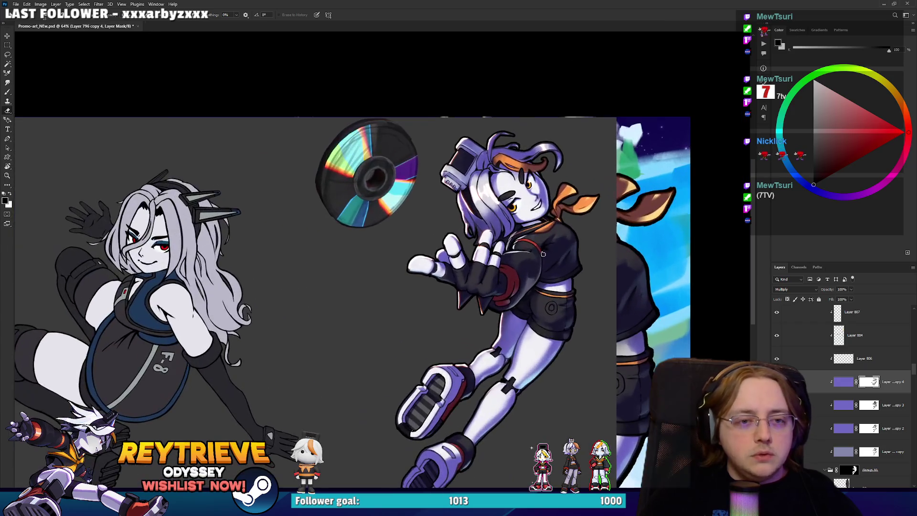
{"action": "scroll", "coordinate": [831, 372], "scroll_direction": "up", "scroll_amount": 2}
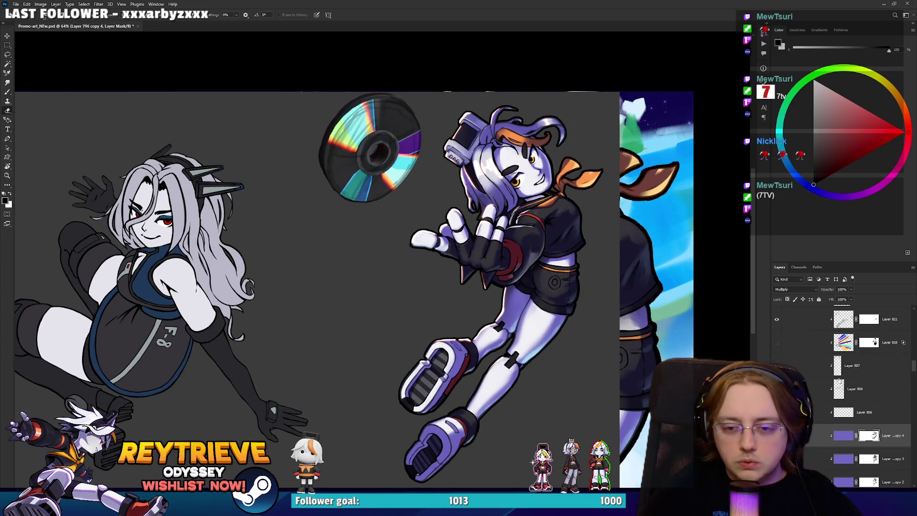
{"action": "left_click", "coordinate": [872, 436], "text": "ctrl"}
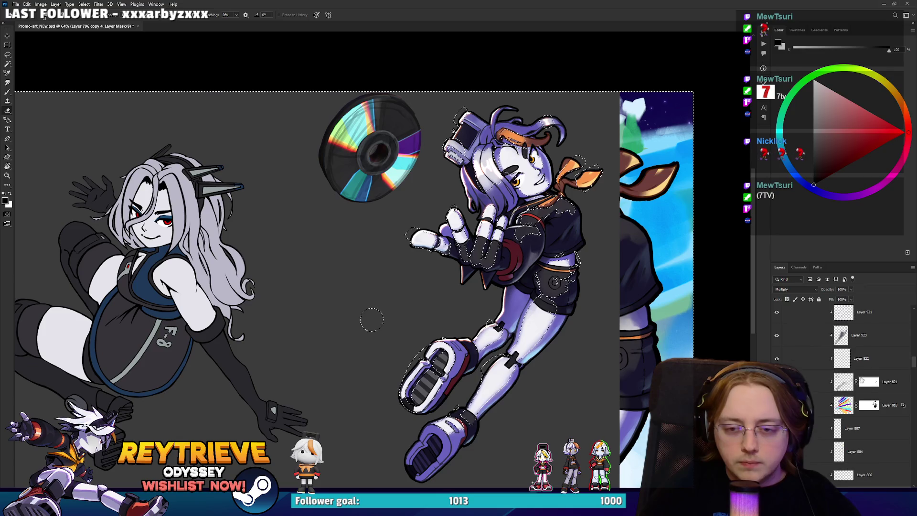
{"action": "scroll", "coordinate": [868, 377], "scroll_direction": "up", "scroll_amount": 4}
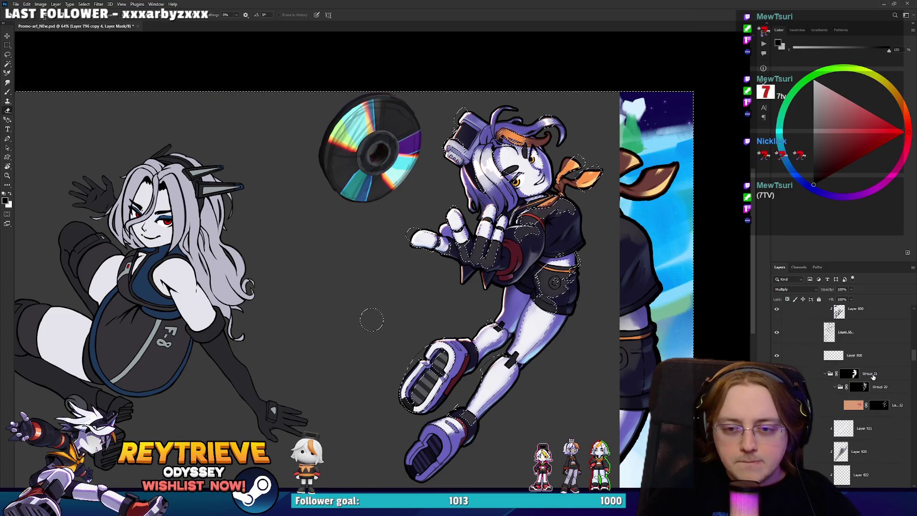
{"action": "left_click", "coordinate": [882, 406]}
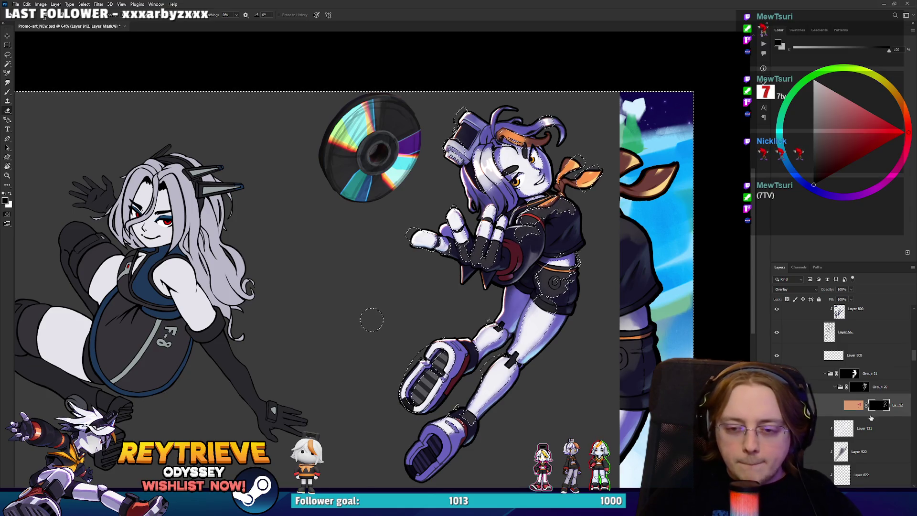
{"action": "left_click", "coordinate": [882, 405], "text": "alt"}
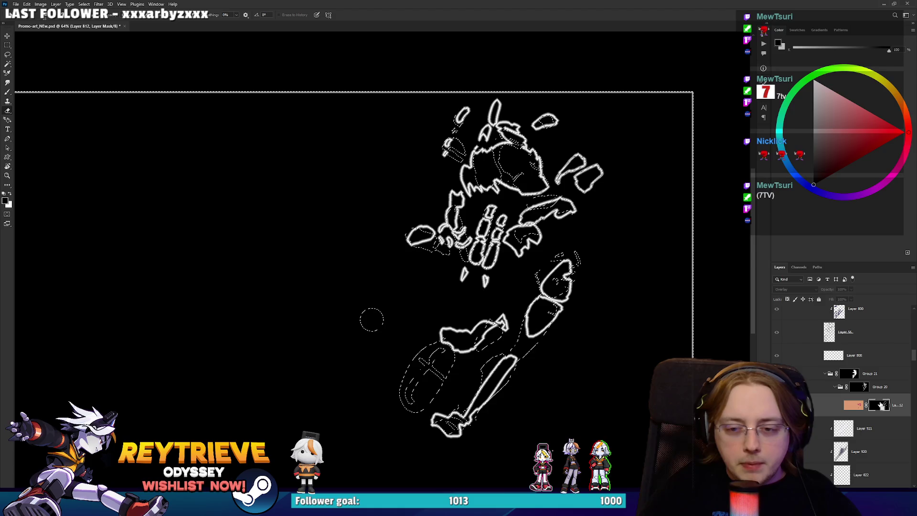
{"action": "left_click", "coordinate": [881, 405], "text": "alt"}
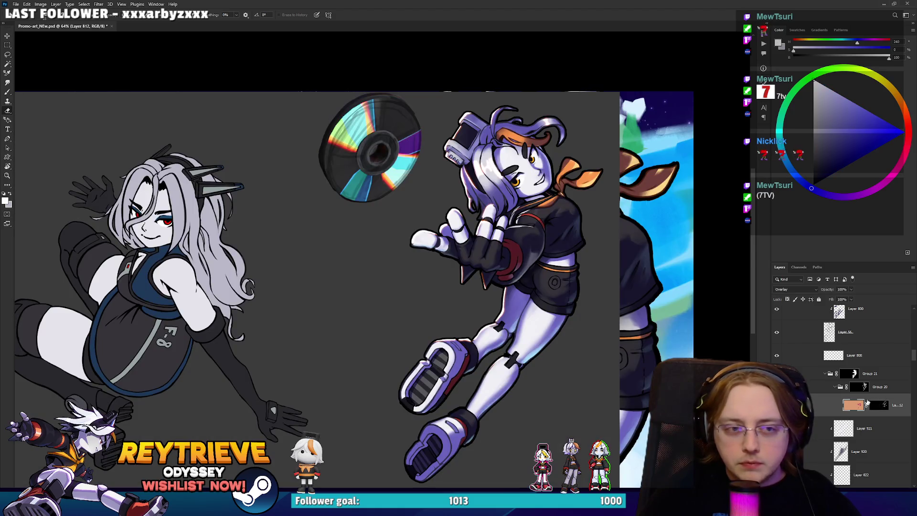
Reload the silhouette selection with Layer 821 active and turn it into a 10-pixel border.
{"action": "scroll", "coordinate": [865, 415], "scroll_direction": "down", "scroll_amount": 3}
{"action": "left_click", "coordinate": [868, 400], "text": "ctrl"}
{"action": "scroll", "coordinate": [879, 390], "scroll_direction": "up", "scroll_amount": 5}
{"action": "left_click", "coordinate": [879, 390]}
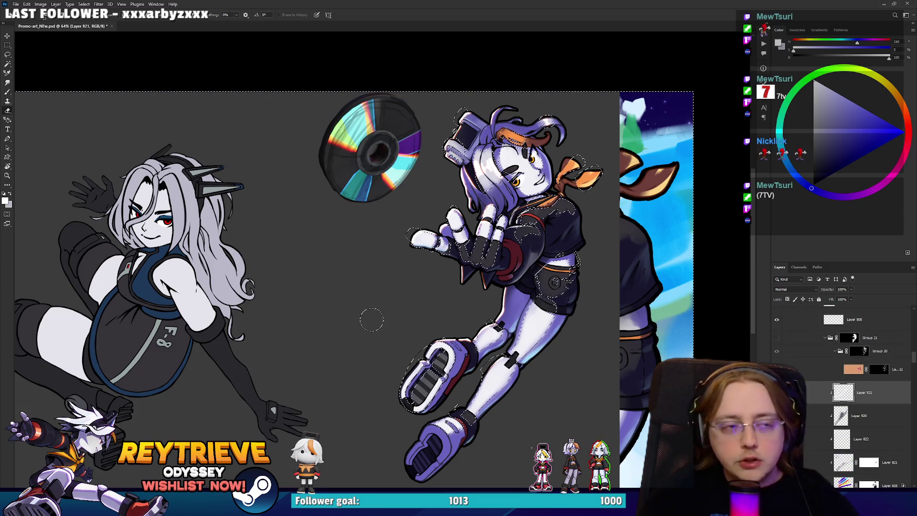
{"action": "left_click", "coordinate": [84, 4]}
{"action": "mouse_move", "coordinate": [134, 112]}
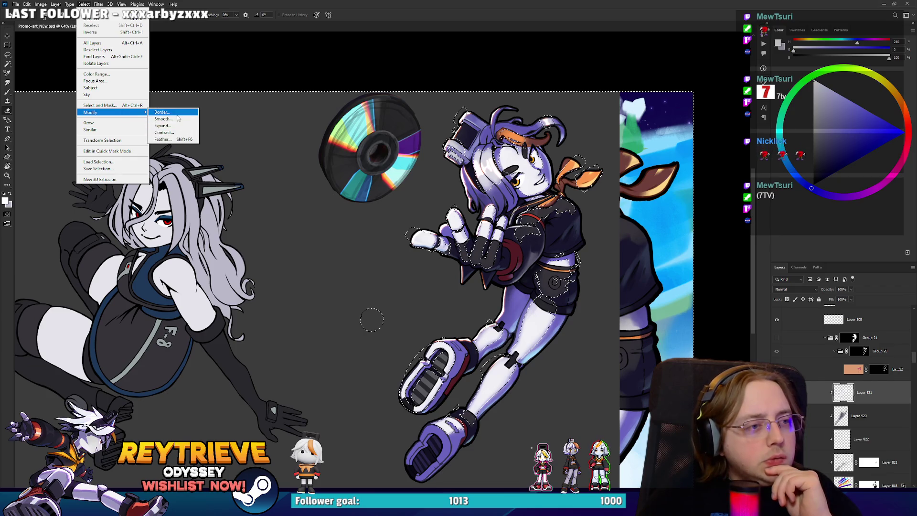
{"action": "left_click", "coordinate": [178, 113]}
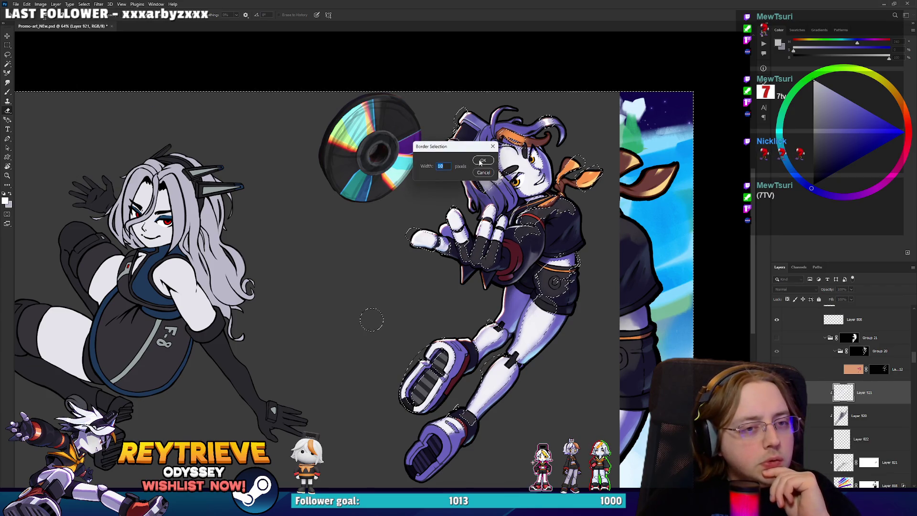
{"action": "key", "text": "Return"}
Create Layer 992 above Layer 821, copy a mask onto it, and toggle Group 21 to compare.
{"action": "scroll", "coordinate": [837, 365], "scroll_direction": "up", "scroll_amount": 1}
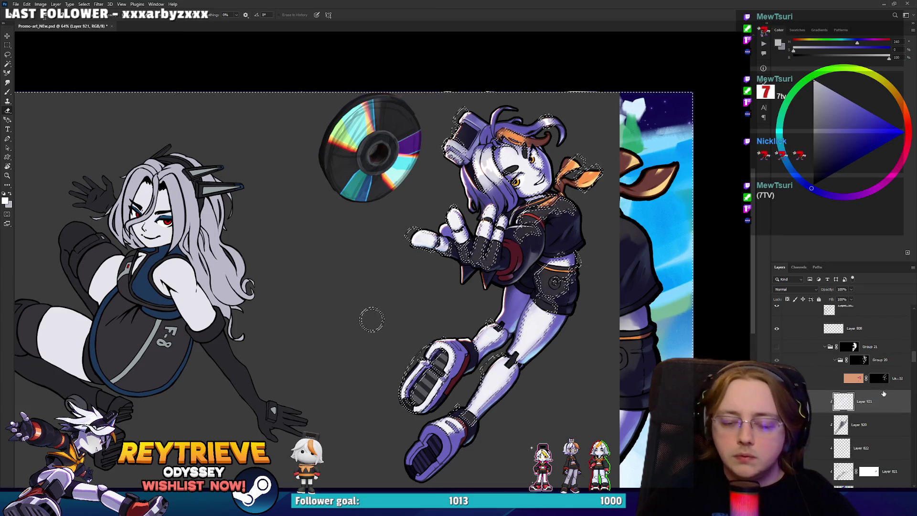
{"action": "key", "text": "ctrl+shift+alt+n"}
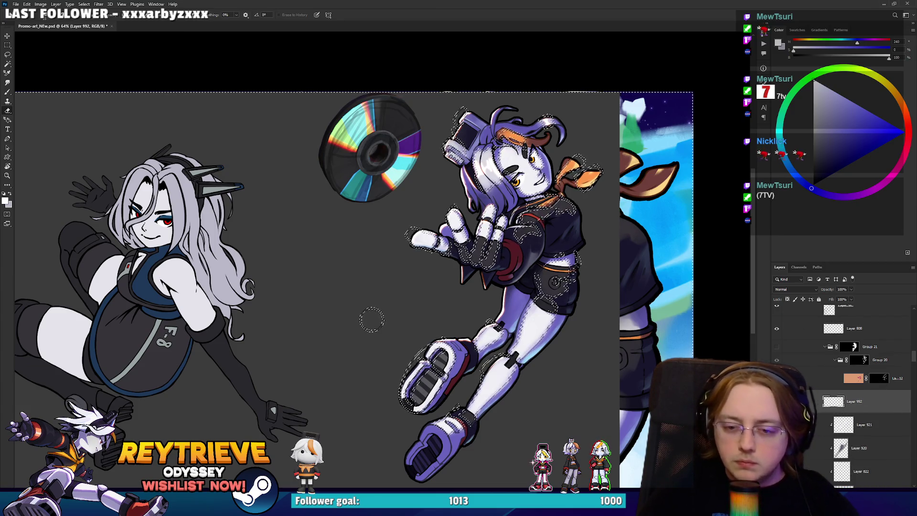
{"action": "mouse_move", "coordinate": [859, 401]}
{"action": "left_mouse_down"}
{"action": "mouse_move", "coordinate": [873, 394]}
{"action": "mouse_move", "coordinate": [847, 374]}
{"action": "left_mouse_up"}
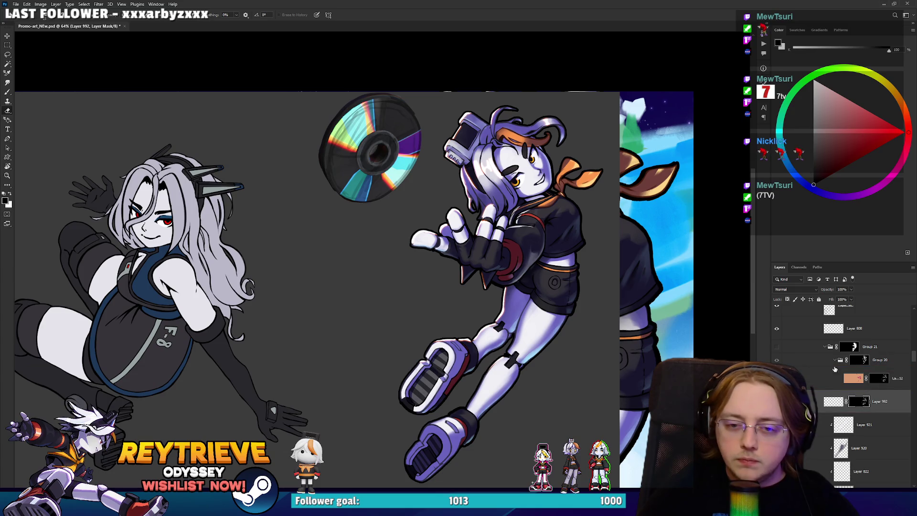
{"action": "left_click", "coordinate": [775, 349]}
{"action": "scroll", "coordinate": [577, 254], "scroll_direction": "up", "scroll_amount": 3}
{"action": "scroll", "coordinate": [577, 254], "scroll_direction": "up", "scroll_amount": 2}
{"action": "scroll", "coordinate": [577, 255], "scroll_direction": "down", "scroll_amount": 5}
{"action": "scroll", "coordinate": [576, 255], "scroll_direction": "up", "scroll_amount": 1}
{"action": "scroll", "coordinate": [577, 254], "scroll_direction": "up", "scroll_amount": 2}
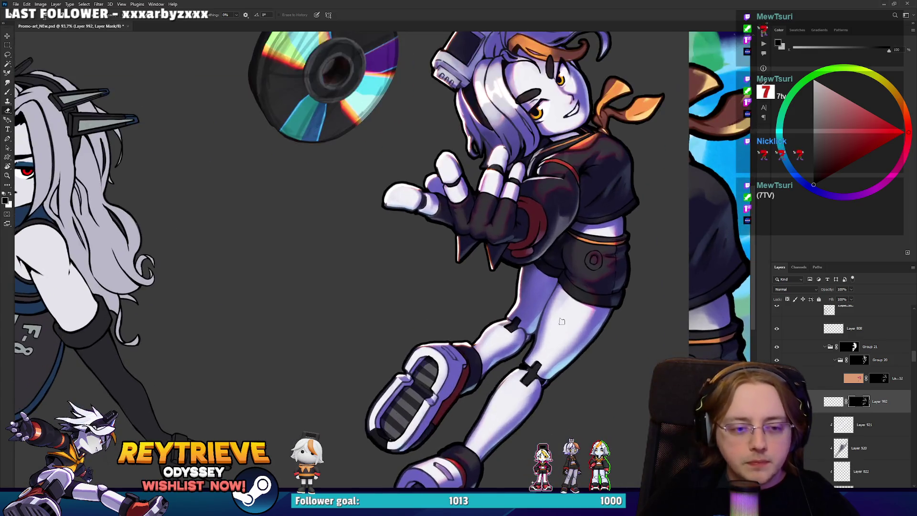
{"action": "scroll", "coordinate": [588, 294], "scroll_direction": "down", "scroll_amount": 3}
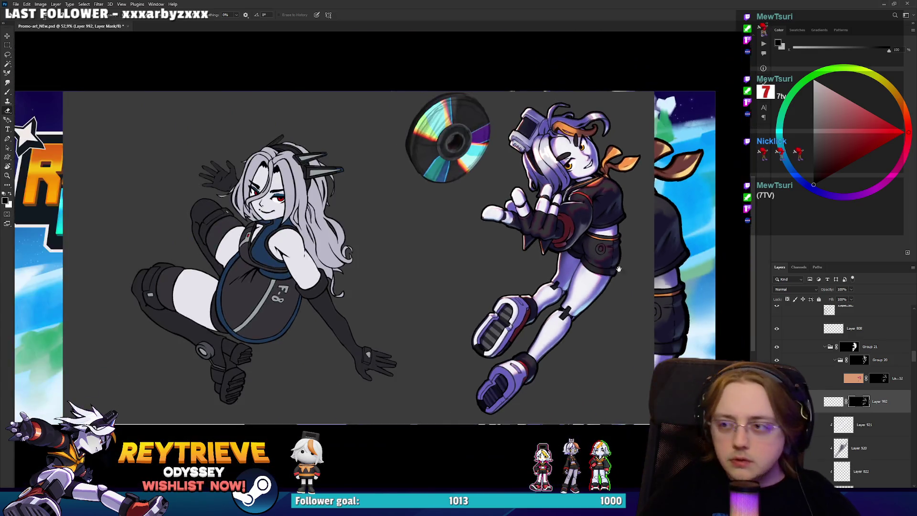
In Layer 818's Blending Options, drag the Underlying Layer Blend If slider to limit the pink-blue overlay.
{"action": "scroll", "coordinate": [586, 305], "scroll_direction": "up", "scroll_amount": 2}
{"action": "scroll", "coordinate": [585, 319], "scroll_direction": "up", "scroll_amount": 1}
{"action": "scroll", "coordinate": [585, 319], "scroll_direction": "down", "scroll_amount": 2}
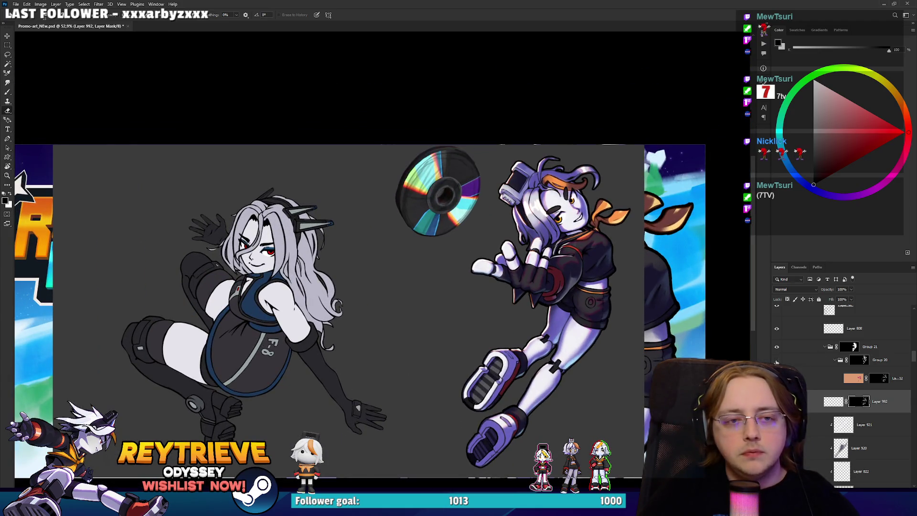
{"action": "scroll", "coordinate": [549, 278], "scroll_direction": "down", "scroll_amount": 2}
{"action": "scroll", "coordinate": [550, 278], "scroll_direction": "up", "scroll_amount": 2}
{"action": "scroll", "coordinate": [550, 278], "scroll_direction": "down", "scroll_amount": 2}
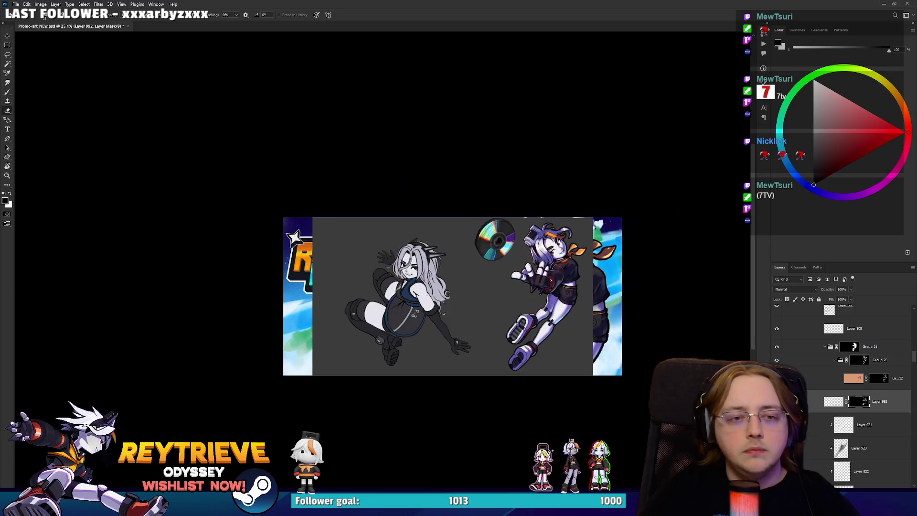
{"action": "scroll", "coordinate": [551, 276], "scroll_direction": "up", "scroll_amount": 2}
{"action": "scroll", "coordinate": [793, 342], "scroll_direction": "down", "scroll_amount": 2}
{"action": "scroll", "coordinate": [793, 346], "scroll_direction": "down", "scroll_amount": 2}
{"action": "scroll", "coordinate": [792, 354], "scroll_direction": "down", "scroll_amount": 1}
{"action": "scroll", "coordinate": [792, 362], "scroll_direction": "down", "scroll_amount": 1}
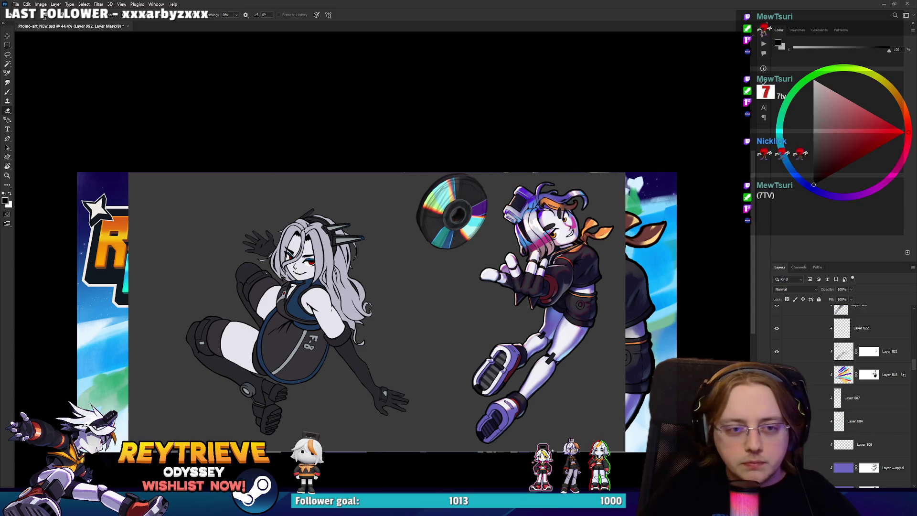
{"action": "scroll", "coordinate": [592, 263], "scroll_direction": "up", "scroll_amount": 3}
{"action": "scroll", "coordinate": [592, 263], "scroll_direction": "up", "scroll_amount": 3}
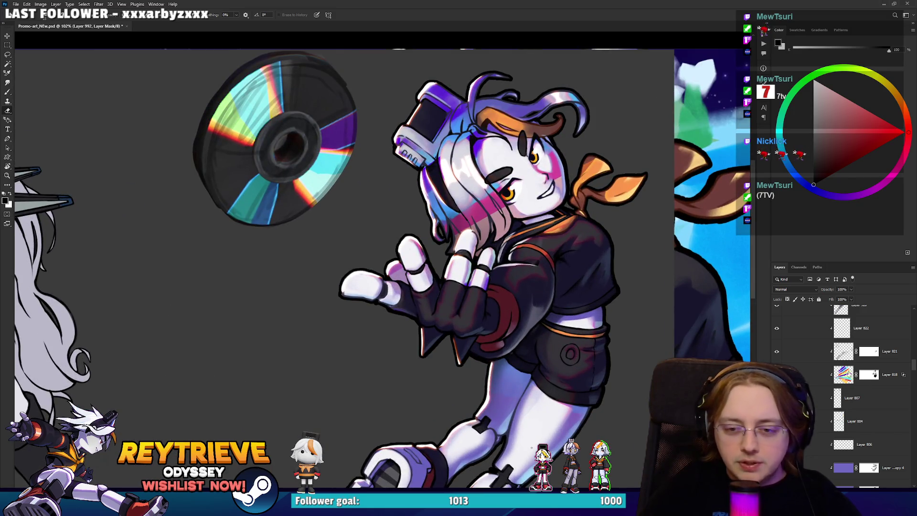
{"action": "left_click", "coordinate": [814, 377]}
{"action": "double_click", "coordinate": [813, 377]}
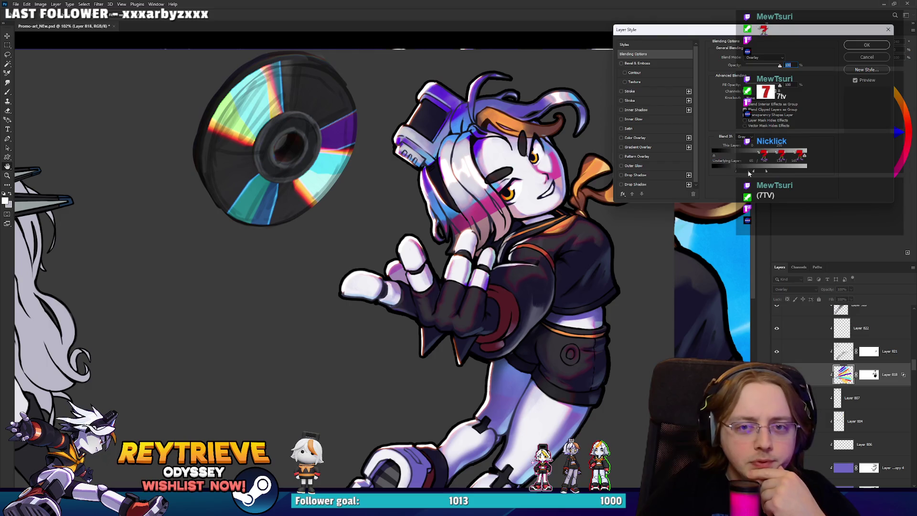
{"action": "mouse_move", "coordinate": [759, 174]}
{"action": "left_mouse_down"}
{"action": "mouse_move", "coordinate": [737, 173]}
{"action": "mouse_move", "coordinate": [752, 172]}
{"action": "left_mouse_up"}
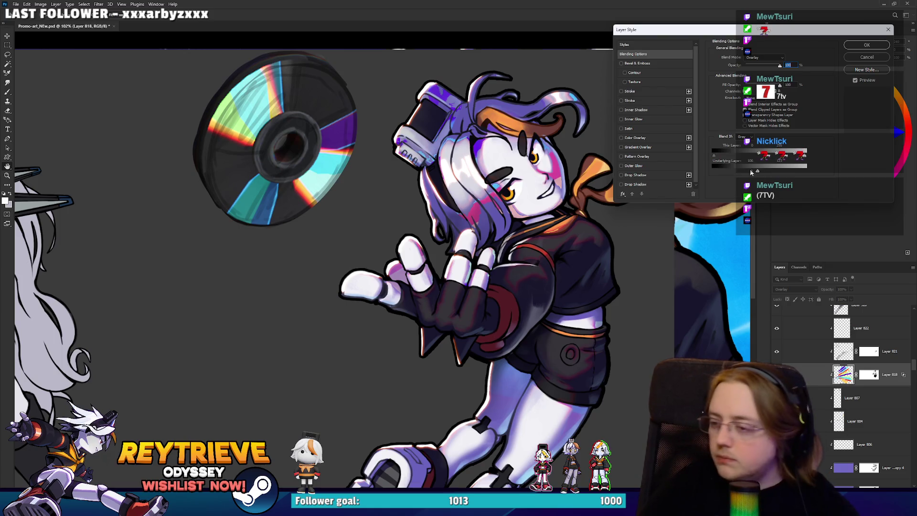
{"action": "left_click_drag", "start_coordinate": [749, 174], "coordinate": [769, 171]}
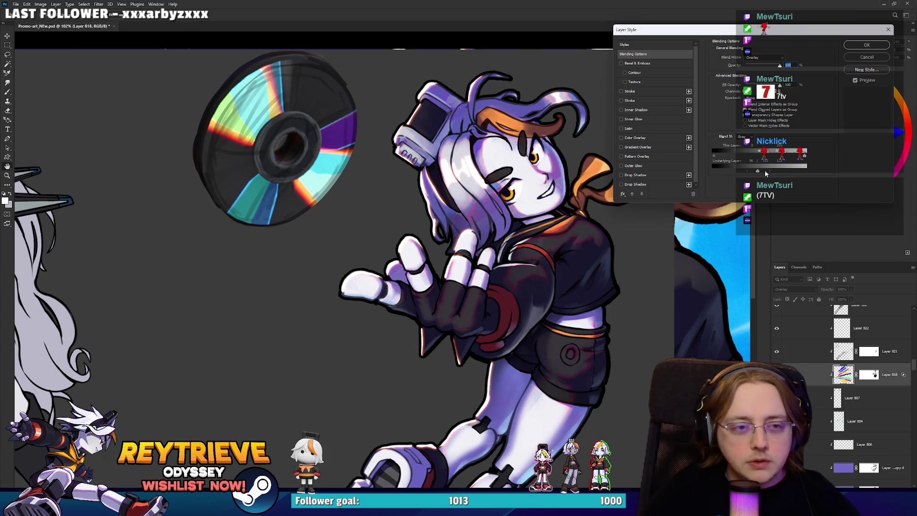
{"action": "left_click", "coordinate": [865, 49]}
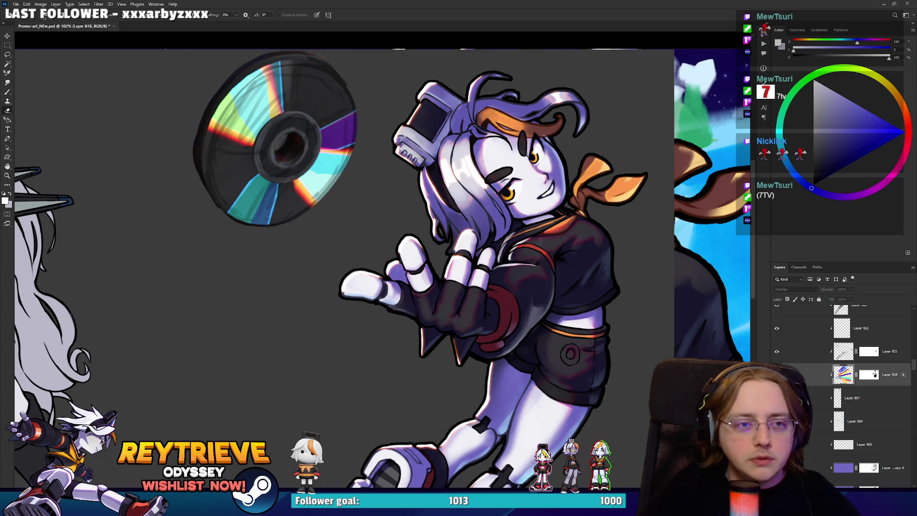
{"action": "scroll", "coordinate": [518, 107], "scroll_direction": "up", "scroll_amount": 5}
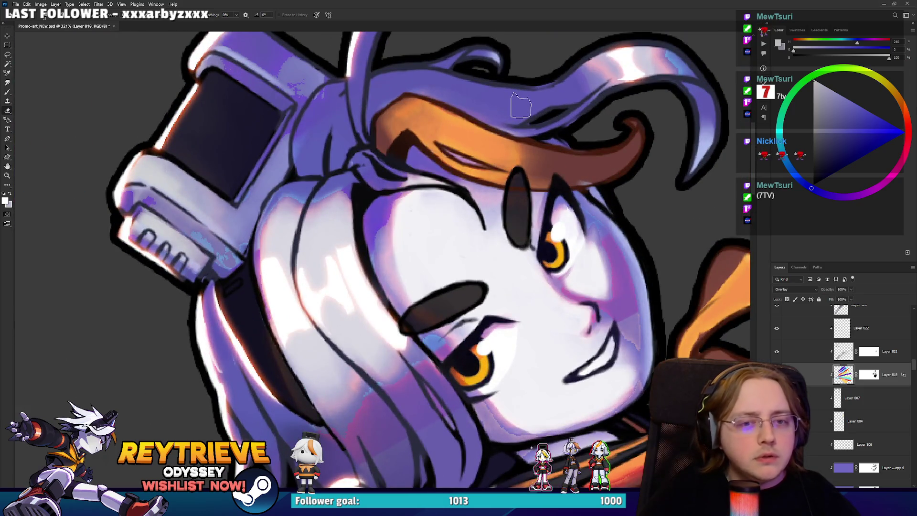
Try another blend mode on Layer 818 but keep it at Overlay.
{"action": "scroll", "coordinate": [520, 106], "scroll_direction": "down", "scroll_amount": 3}
{"action": "scroll", "coordinate": [520, 219], "scroll_direction": "up", "scroll_amount": 3}
{"action": "scroll", "coordinate": [526, 220], "scroll_direction": "up", "scroll_amount": 2}
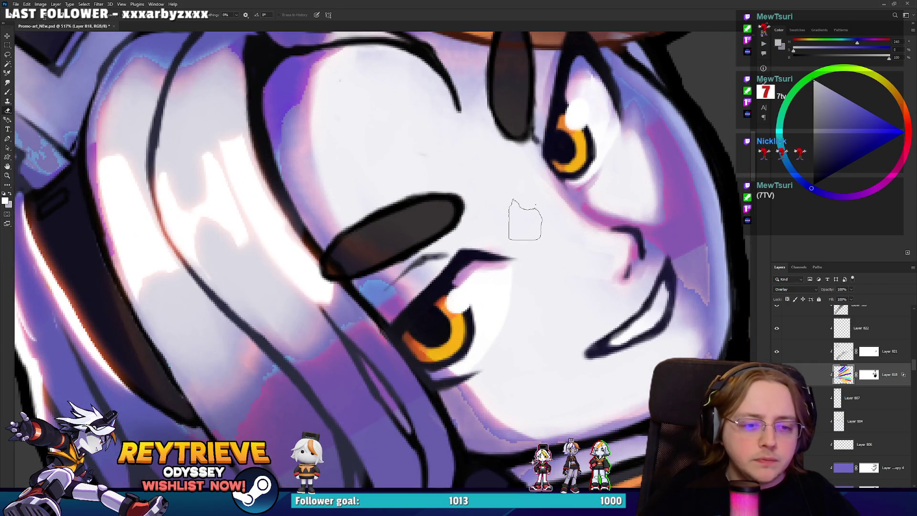
{"action": "scroll", "coordinate": [530, 191], "scroll_direction": "down", "scroll_amount": 3}
{"action": "left_click", "coordinate": [793, 290]}
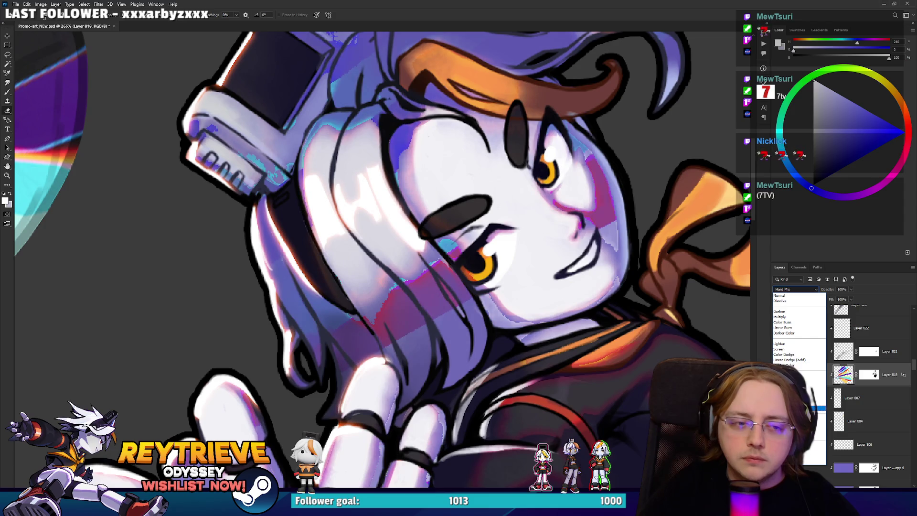
{"action": "left_click", "coordinate": [815, 377]}
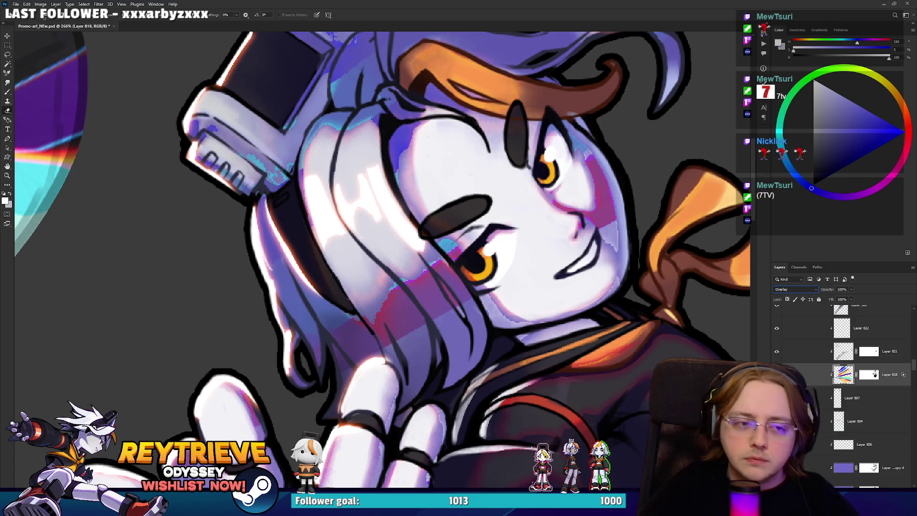
Split the Underlying Layer Blend If handle on Layer 818 to widen the overlay's soft transition.
{"action": "double_click", "coordinate": [814, 379]}
{"action": "mouse_move", "coordinate": [764, 173]}
{"action": "left_mouse_down"}
{"action": "mouse_move", "coordinate": [782, 171]}
{"action": "mouse_move", "coordinate": [731, 172]}
{"action": "left_mouse_up"}
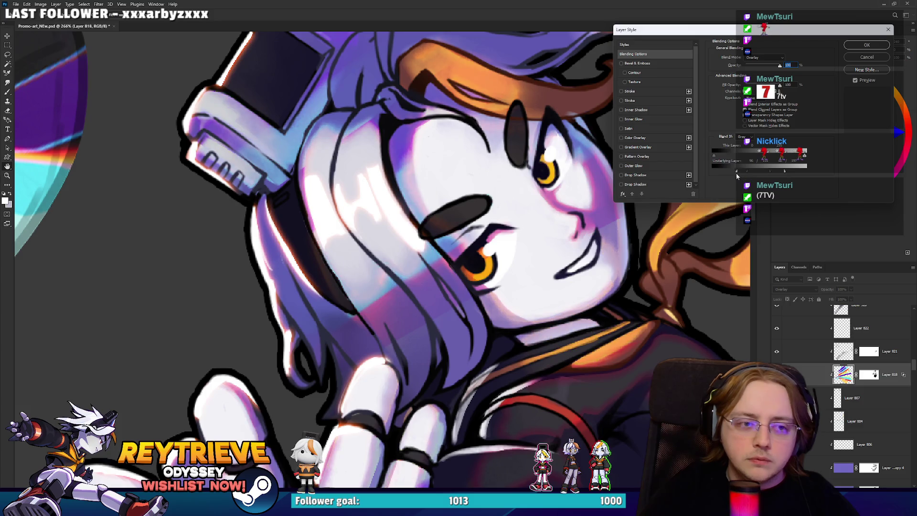
{"action": "left_click_drag", "start_coordinate": [788, 173], "coordinate": [765, 173]}
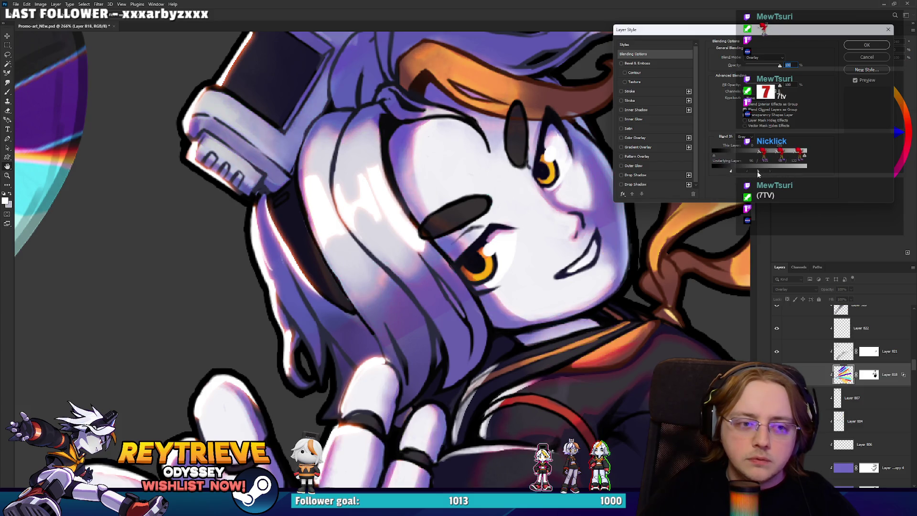
{"action": "left_click_drag", "start_coordinate": [764, 171], "coordinate": [760, 173]}
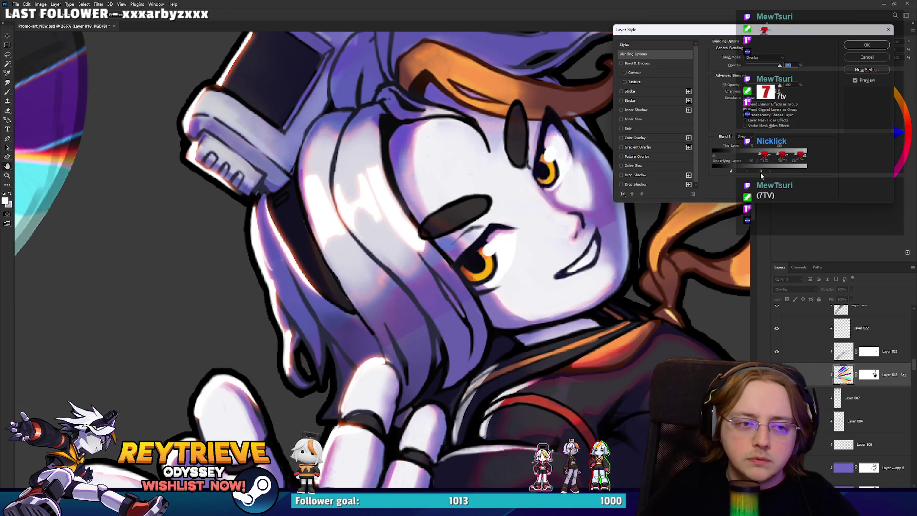
{"action": "left_click", "coordinate": [852, 47]}
{"action": "key", "text": "ctrl+0"}
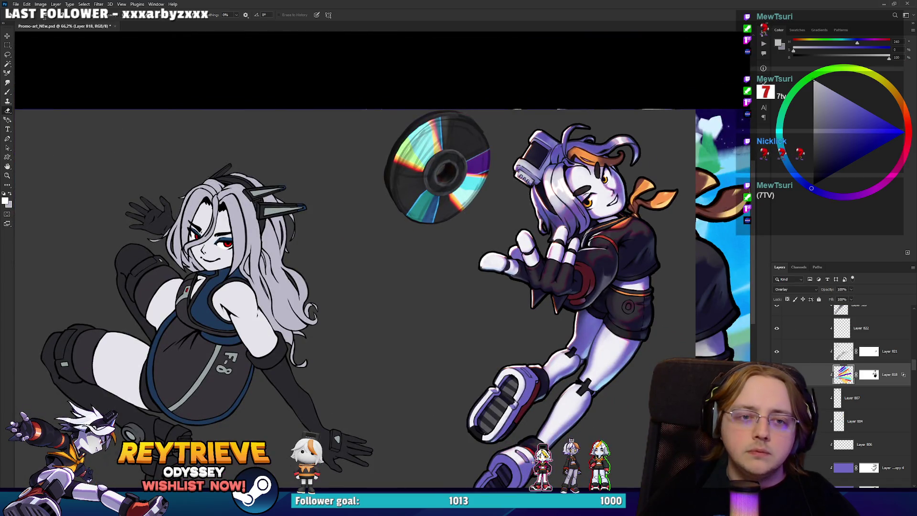
Apply a Gaussian Blur with a 6.2-pixel radius to Layer 818's colour streaks.
{"action": "scroll", "coordinate": [599, 212], "scroll_direction": "up", "scroll_amount": 3}
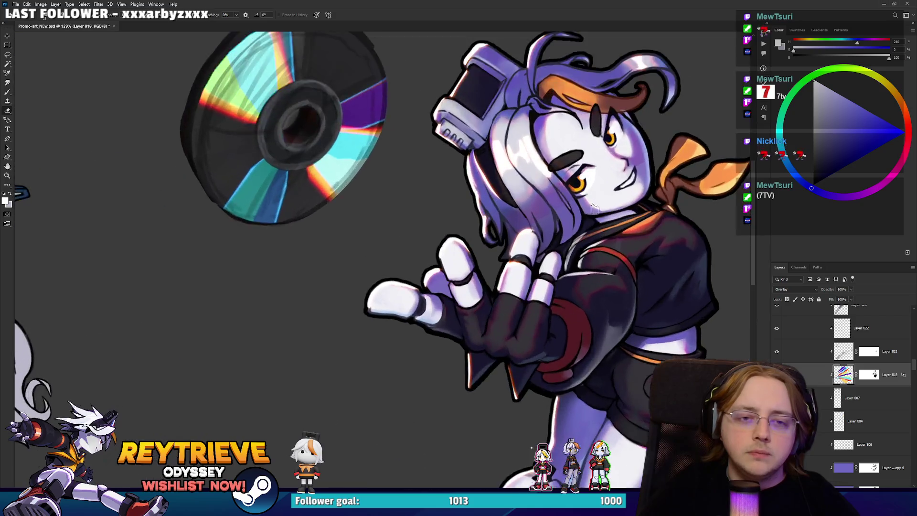
{"action": "scroll", "coordinate": [599, 213], "scroll_direction": "up", "scroll_amount": 3}
{"action": "left_click", "coordinate": [98, 4]}
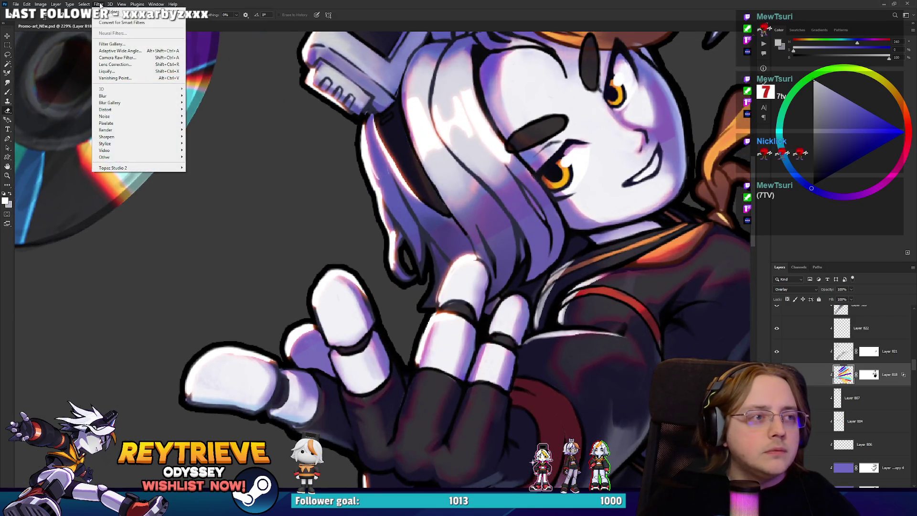
{"action": "mouse_move", "coordinate": [139, 95]}
{"action": "left_click", "coordinate": [204, 123]}
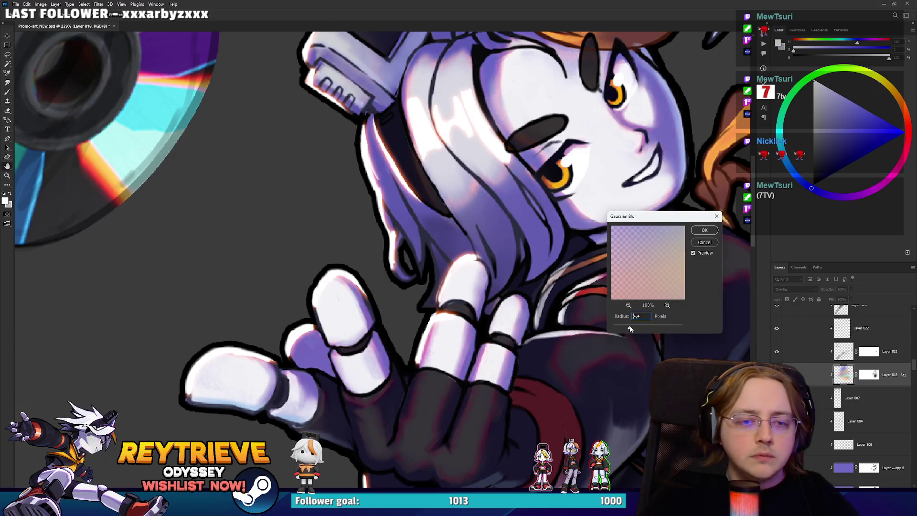
{"action": "left_click", "coordinate": [633, 327]}
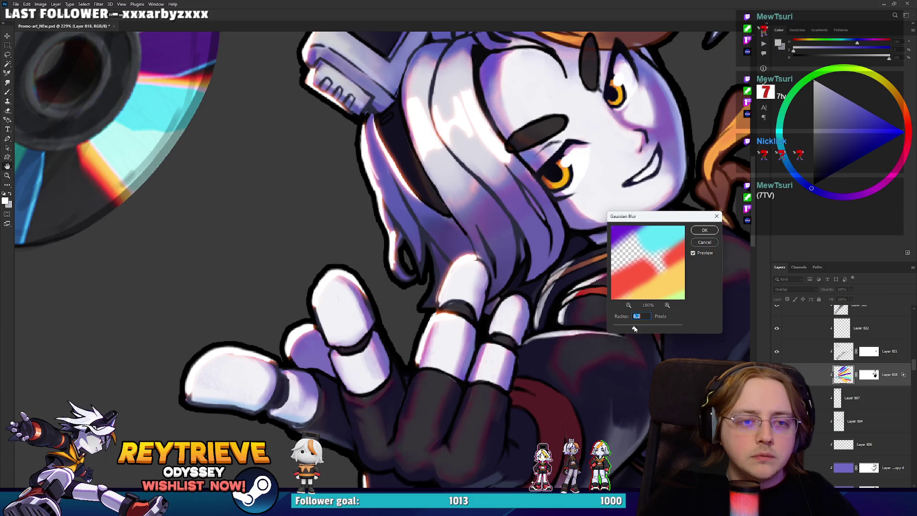
{"action": "left_click", "coordinate": [704, 231]}
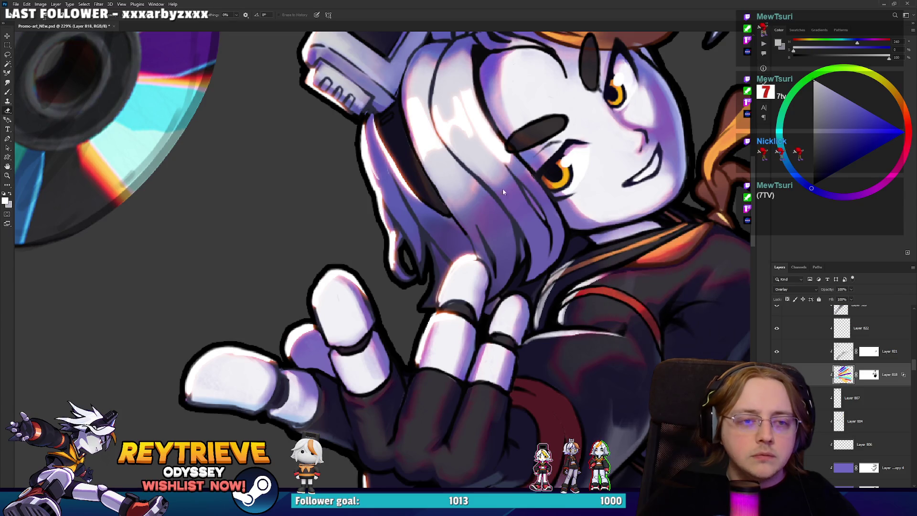
{"action": "scroll", "coordinate": [505, 203], "scroll_direction": "down", "scroll_amount": 5}
{"action": "scroll", "coordinate": [505, 203], "scroll_direction": "up", "scroll_amount": 3}
{"action": "left_click", "coordinate": [795, 289]}
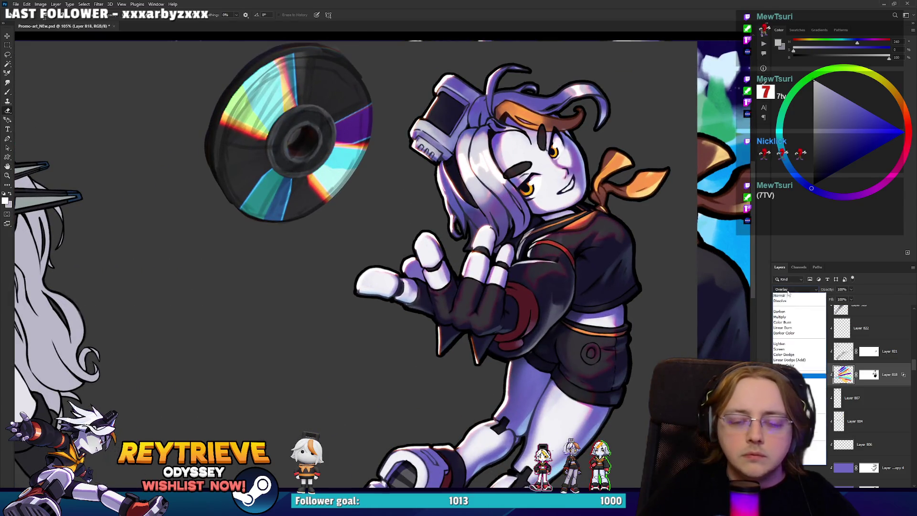
Cycle Layer 818 through Darken, Lighten, Lighter Color and Difference, then set it to Normal.
{"action": "left_click", "coordinate": [784, 311]}
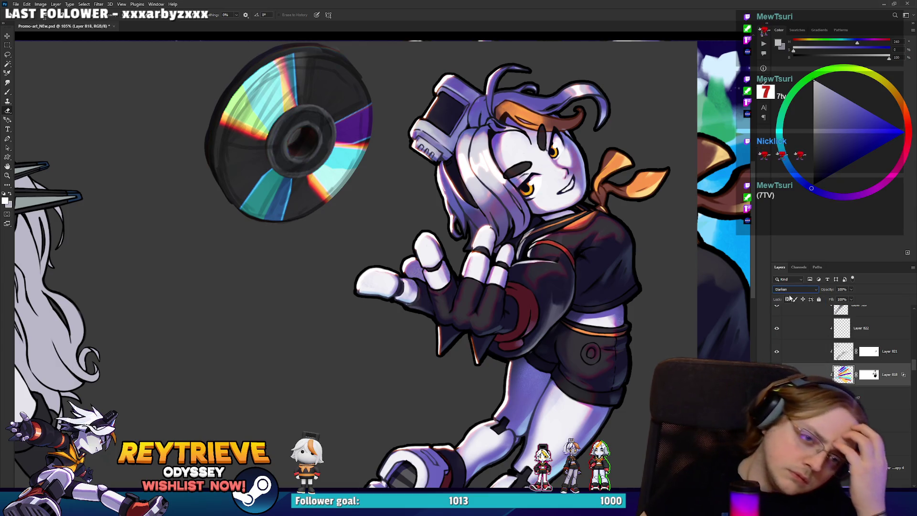
{"action": "key", "text": "shift+alt+g"}
{"action": "key", "text": "shift+plus"}
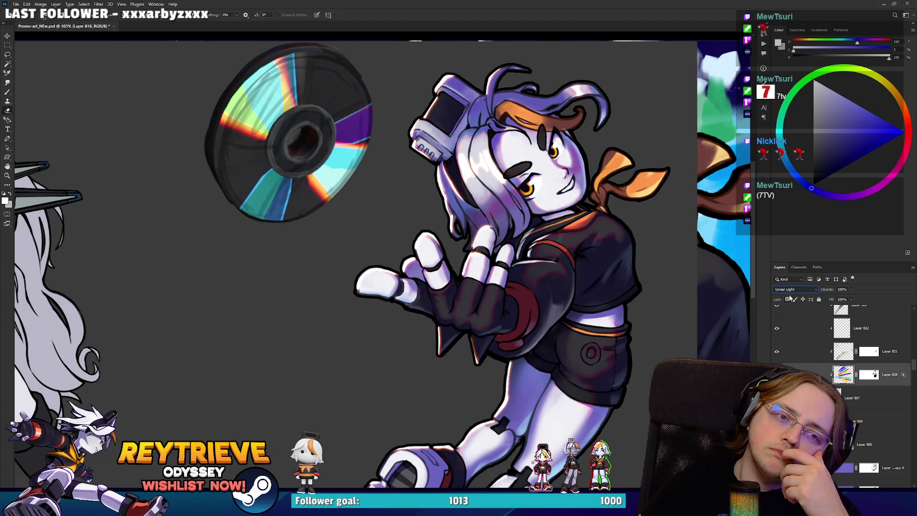
{"action": "key", "text": "shift+plus"}
{"action": "key", "text": "shift+plus"}
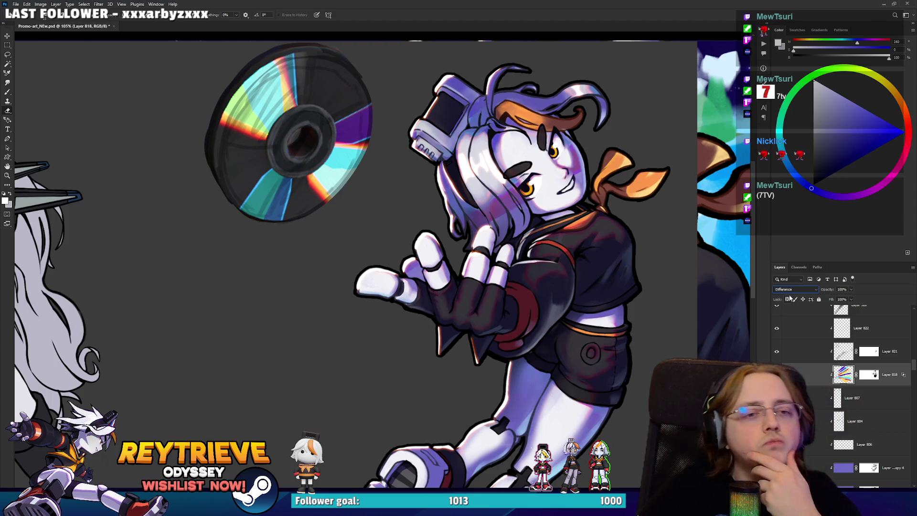
{"action": "key", "text": "shift+plus"}
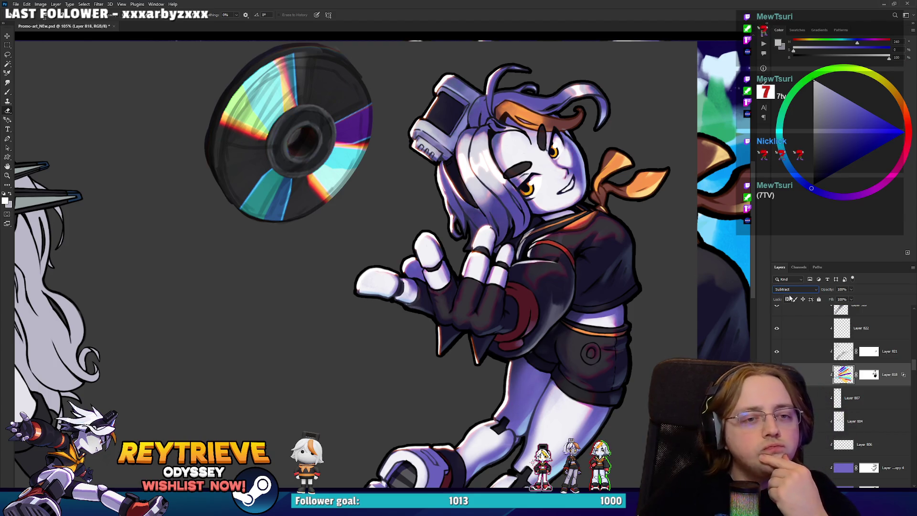
{"action": "left_click", "coordinate": [795, 289]}
{"action": "left_click", "coordinate": [780, 299]}
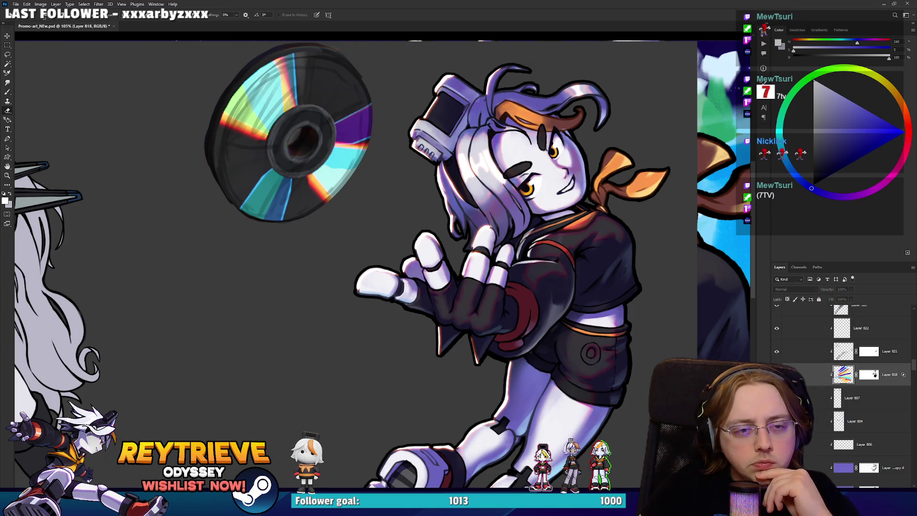
{"action": "scroll", "coordinate": [592, 226], "scroll_direction": "down", "scroll_amount": 5}
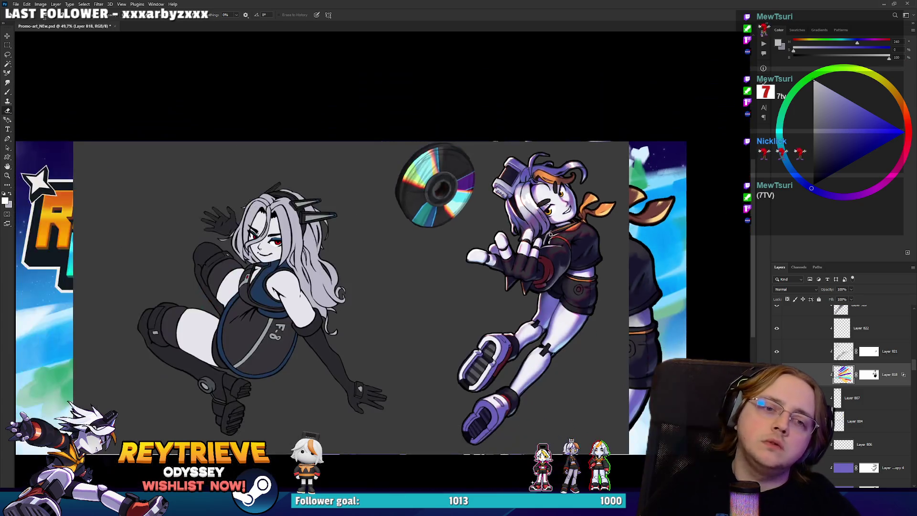
{"action": "scroll", "coordinate": [546, 231], "scroll_direction": "down", "scroll_amount": 2}
{"action": "scroll", "coordinate": [546, 231], "scroll_direction": "up", "scroll_amount": 3}
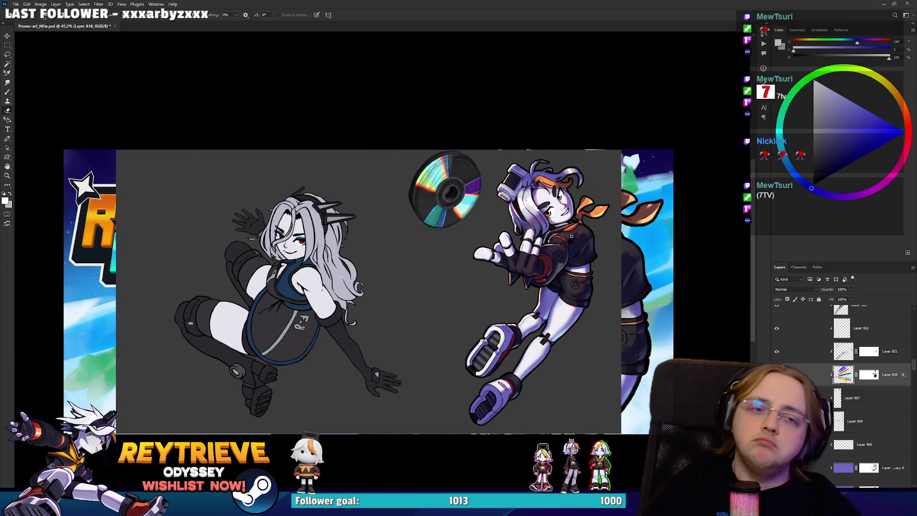
{"action": "scroll", "coordinate": [571, 236], "scroll_direction": "up", "scroll_amount": 2}
{"action": "scroll", "coordinate": [582, 159], "scroll_direction": "up", "scroll_amount": 3}
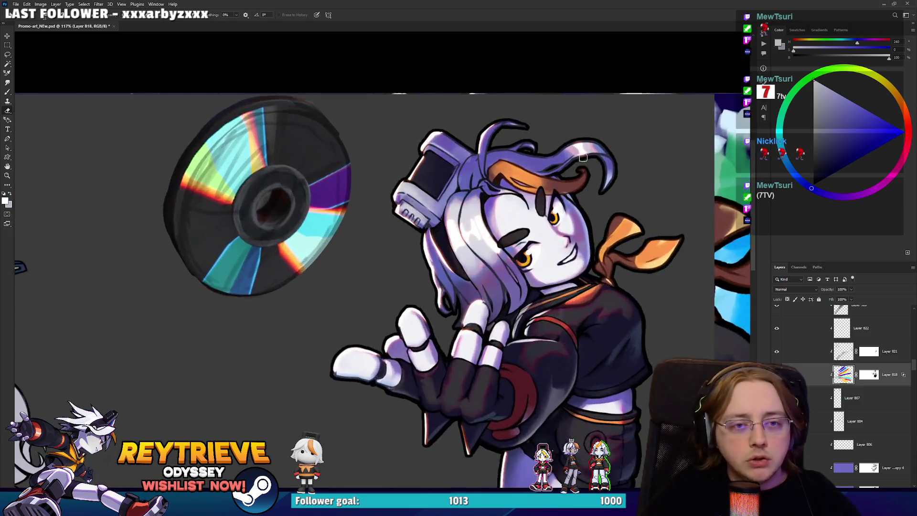
{"action": "scroll", "coordinate": [582, 159], "scroll_direction": "up", "scroll_amount": 2}
{"action": "scroll", "coordinate": [583, 159], "scroll_direction": "down", "scroll_amount": 3}
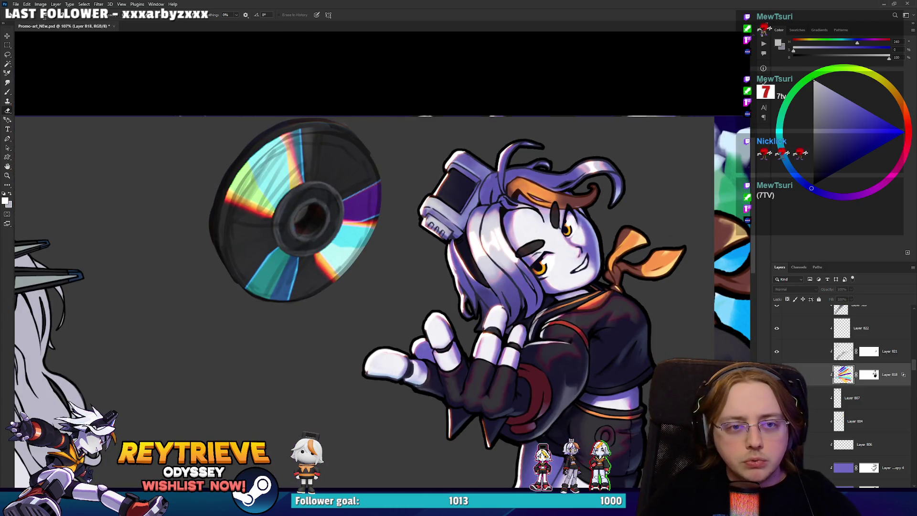
{"action": "left_click_drag", "start_coordinate": [606, 351], "coordinate": [618, 291]}
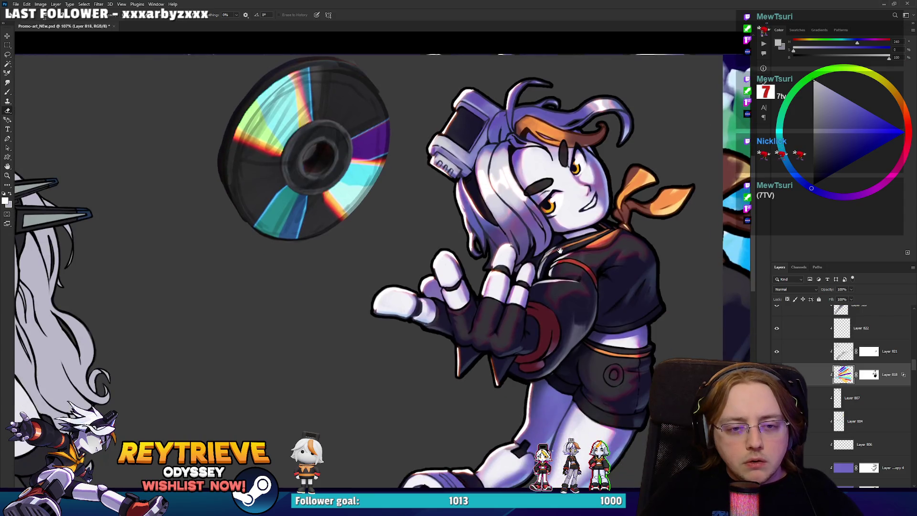
{"action": "scroll", "coordinate": [818, 357], "scroll_direction": "up", "scroll_amount": 2}
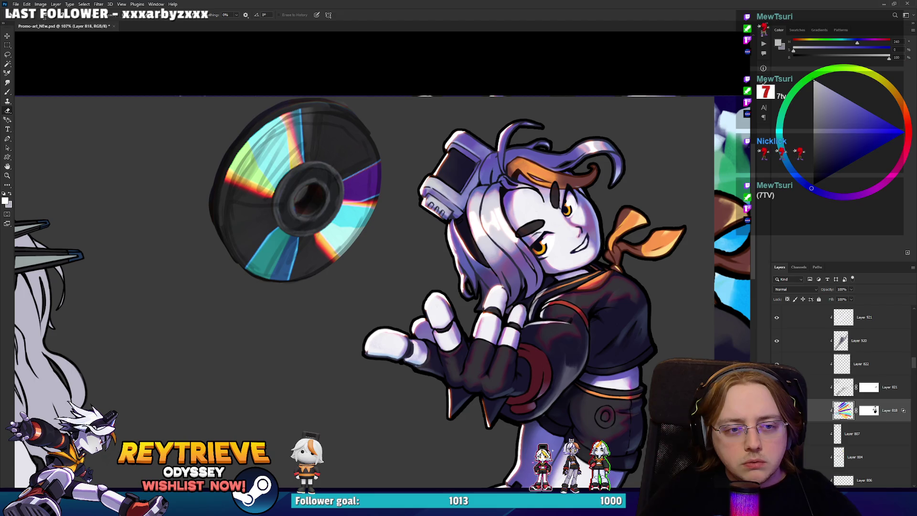
{"action": "scroll", "coordinate": [855, 382], "scroll_direction": "up", "scroll_amount": 1}
{"action": "scroll", "coordinate": [855, 382], "scroll_direction": "up", "scroll_amount": 3}
{"action": "scroll", "coordinate": [854, 382], "scroll_direction": "up", "scroll_amount": 3}
{"action": "scroll", "coordinate": [855, 382], "scroll_direction": "up", "scroll_amount": 3}
{"action": "scroll", "coordinate": [855, 382], "scroll_direction": "up", "scroll_amount": 3}
{"action": "scroll", "coordinate": [854, 382], "scroll_direction": "up", "scroll_amount": 3}
{"action": "scroll", "coordinate": [855, 382], "scroll_direction": "up", "scroll_amount": 2}
{"action": "scroll", "coordinate": [855, 382], "scroll_direction": "up", "scroll_amount": 3}
{"action": "scroll", "coordinate": [855, 382], "scroll_direction": "up", "scroll_amount": 3}
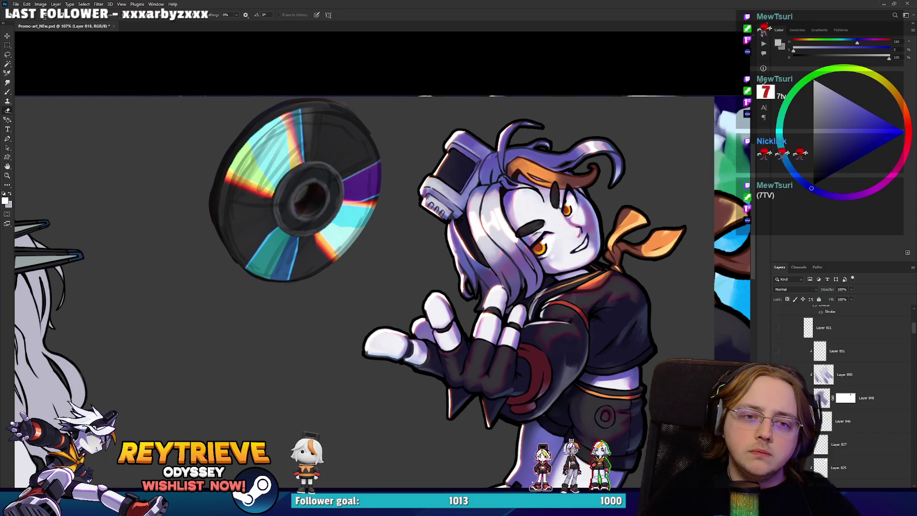
{"action": "scroll", "coordinate": [573, 257], "scroll_direction": "down", "scroll_amount": 5}
{"action": "scroll", "coordinate": [573, 258], "scroll_direction": "up", "scroll_amount": 8}
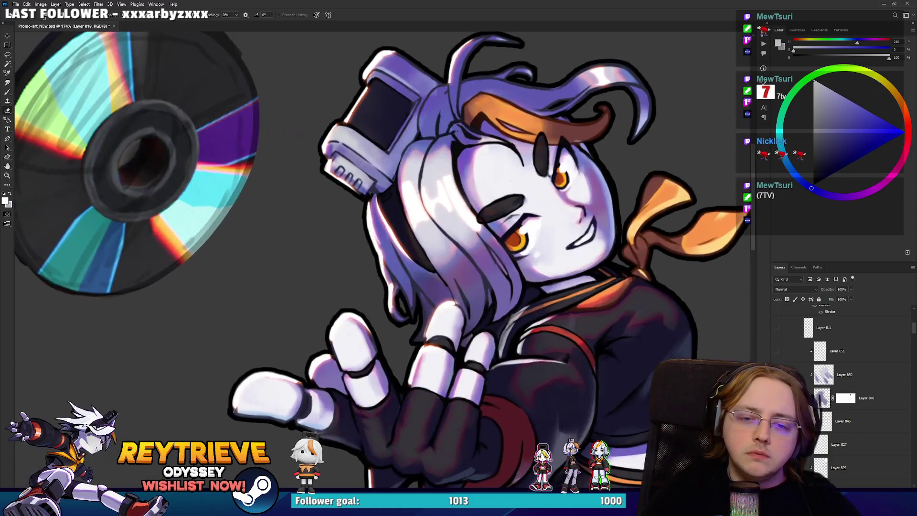
{"action": "left_click", "coordinate": [843, 421]}
{"action": "scroll", "coordinate": [568, 242], "scroll_direction": "up", "scroll_amount": 2}
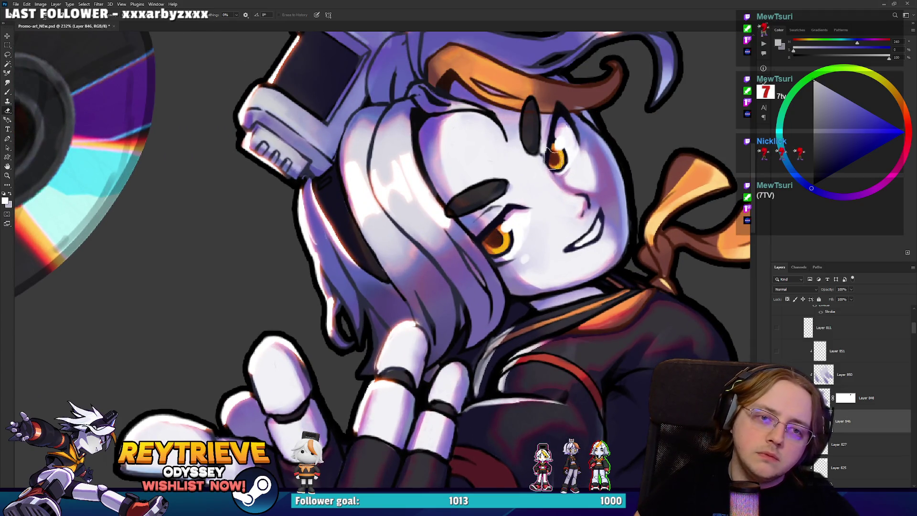
{"action": "scroll", "coordinate": [709, 293], "scroll_direction": "down", "scroll_amount": 6}
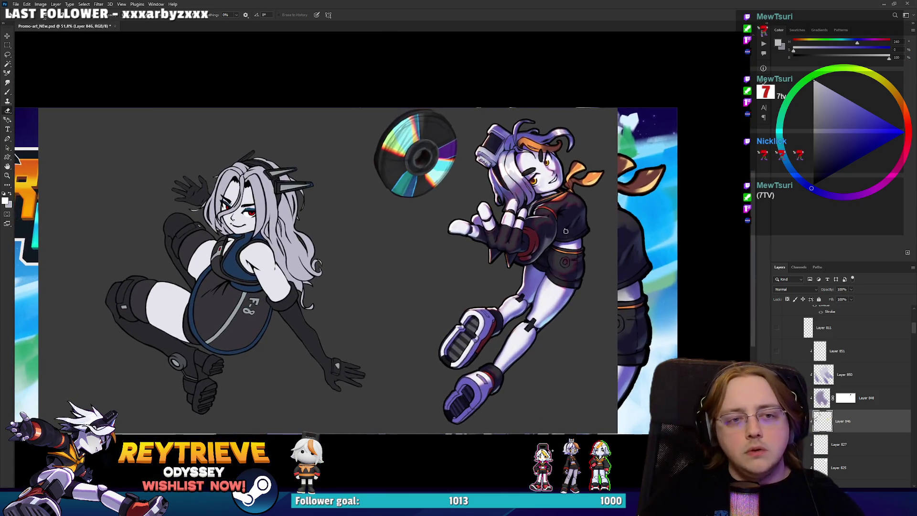
{"action": "scroll", "coordinate": [709, 293], "scroll_direction": "up", "scroll_amount": 2}
{"action": "scroll", "coordinate": [853, 361], "scroll_direction": "up", "scroll_amount": 1}
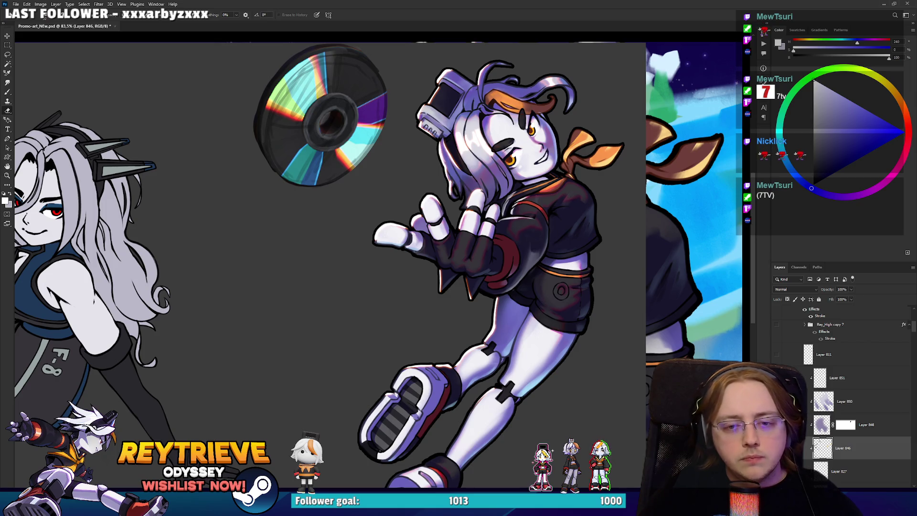
{"action": "scroll", "coordinate": [854, 397], "scroll_direction": "up", "scroll_amount": 1}
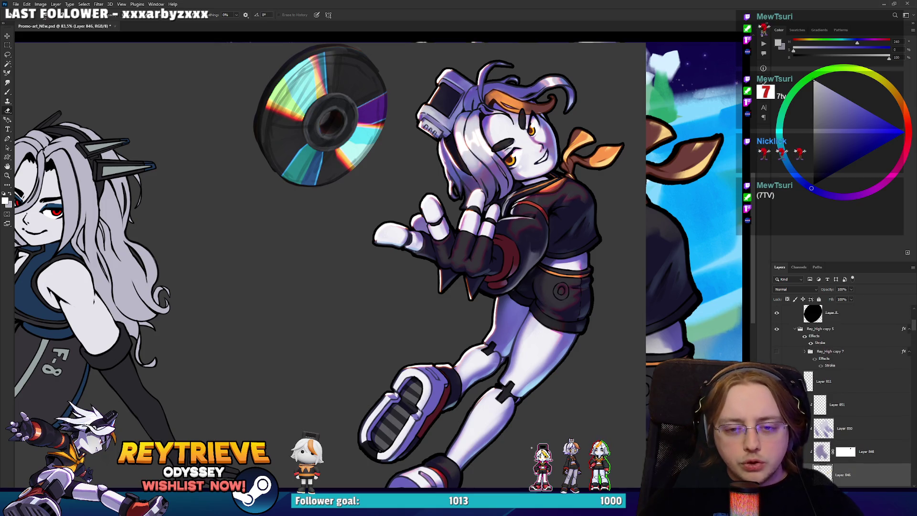
{"action": "scroll", "coordinate": [811, 403], "scroll_direction": "down", "scroll_amount": 2}
{"action": "scroll", "coordinate": [811, 403], "scroll_direction": "down", "scroll_amount": 2}
{"action": "scroll", "coordinate": [811, 403], "scroll_direction": "down", "scroll_amount": 2}
{"action": "scroll", "coordinate": [812, 403], "scroll_direction": "down", "scroll_amount": 3}
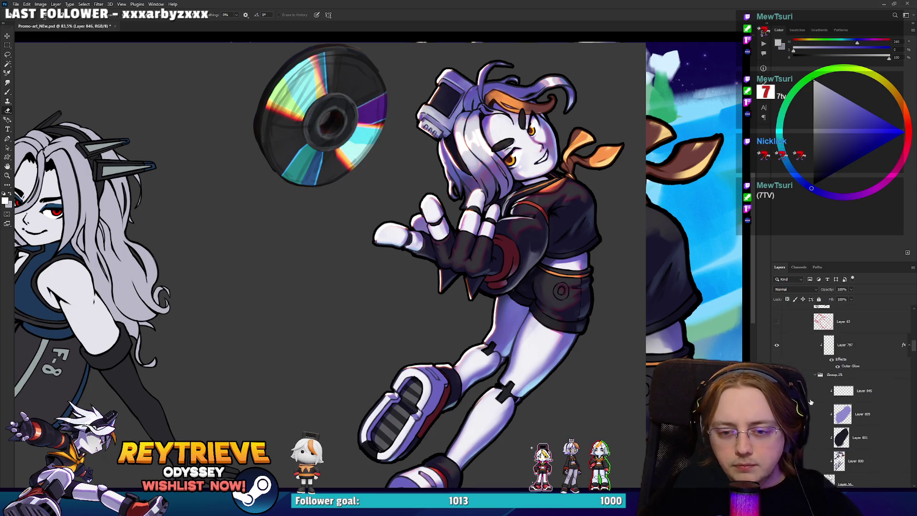
{"action": "scroll", "coordinate": [811, 397], "scroll_direction": "up", "scroll_amount": 2}
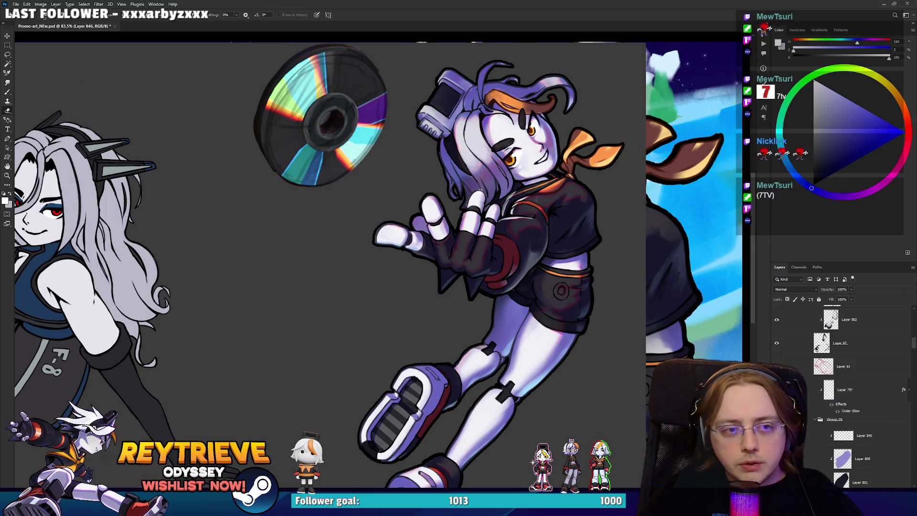
{"action": "left_click", "coordinate": [458, 120], "text": "ctrl"}
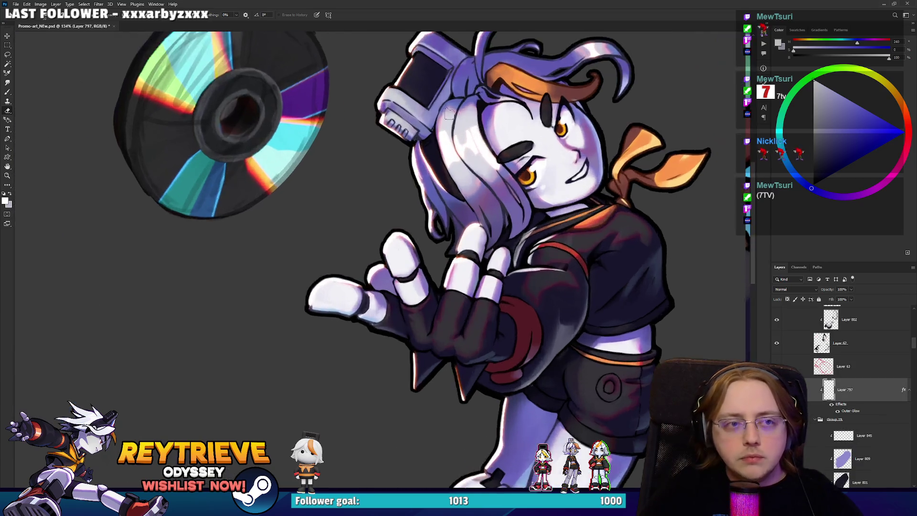
Erase the bright highlight streaks near the eye and along the hair's left edge.
{"action": "scroll", "coordinate": [458, 120], "scroll_direction": "up", "scroll_amount": 5}
{"action": "left_click_drag", "start_coordinate": [564, 196], "coordinate": [435, 200]}
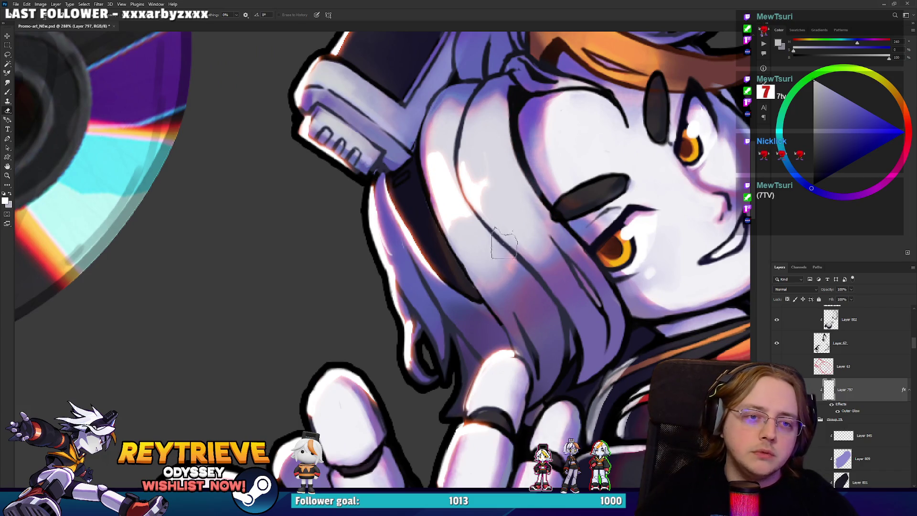
{"action": "left_click_drag", "start_coordinate": [467, 304], "coordinate": [480, 317]}
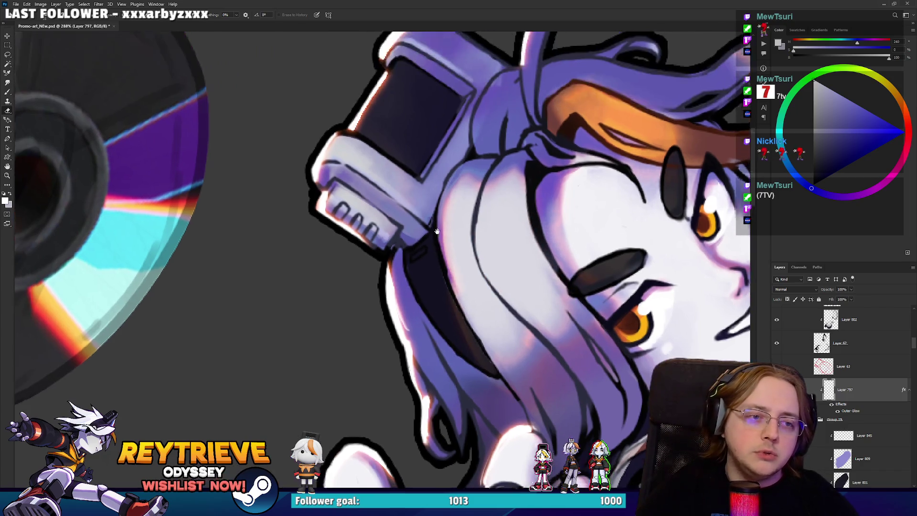
{"action": "left_click_drag", "start_coordinate": [442, 361], "coordinate": [412, 262]}
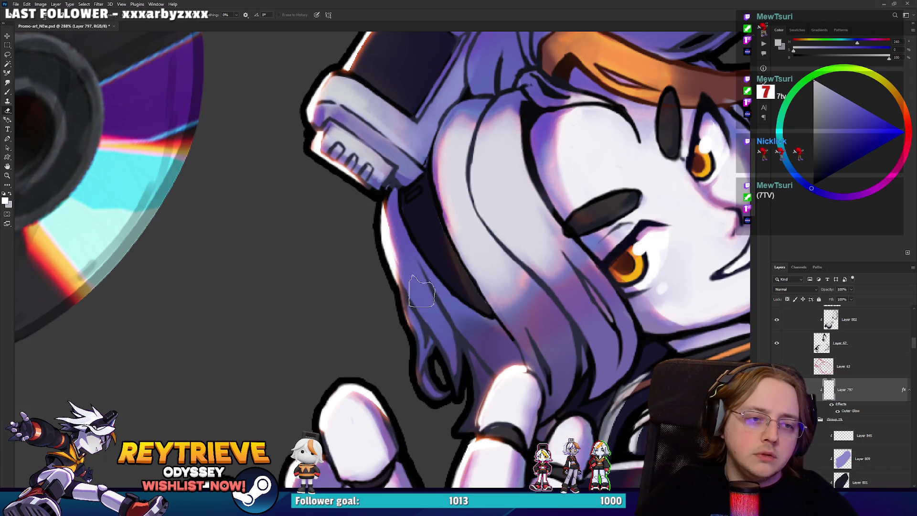
Sample the rim white, paint a highlight on the hair's left edge, and erase the device's lower vent.
{"action": "key", "text": "b"}
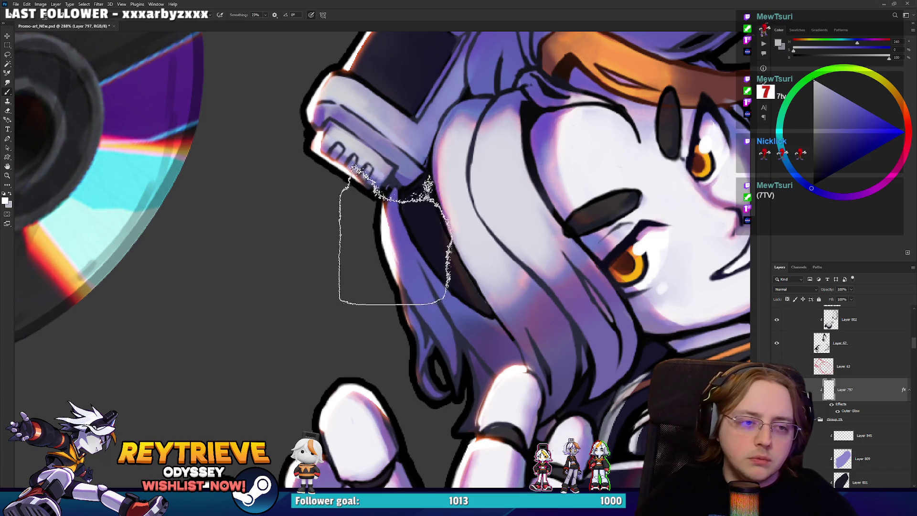
{"action": "left_click", "coordinate": [388, 232], "text": "alt"}
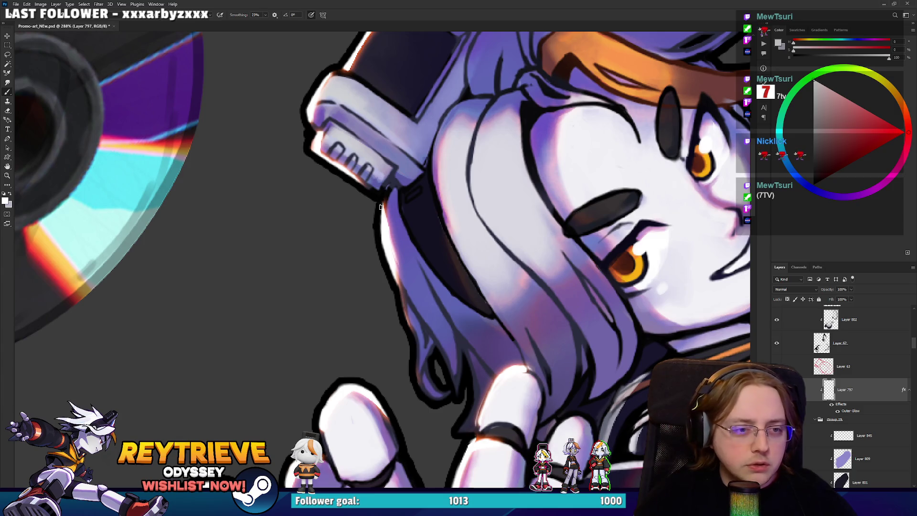
{"action": "left_click_drag", "start_coordinate": [406, 291], "coordinate": [403, 300]}
{"action": "key", "text": "e"}
{"action": "left_click_drag", "start_coordinate": [422, 229], "coordinate": [433, 287]}
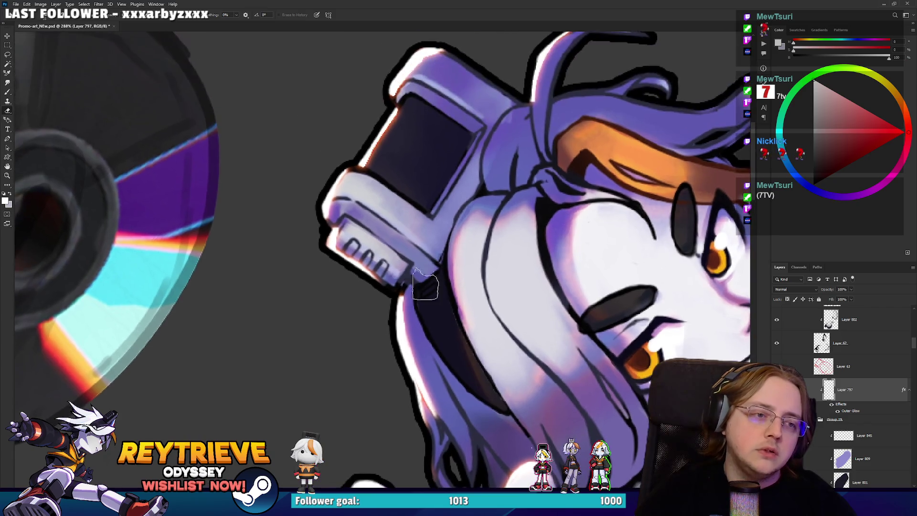
{"action": "mouse_move", "coordinate": [373, 275]}
{"action": "left_mouse_down"}
{"action": "mouse_move", "coordinate": [381, 263]}
{"action": "mouse_move", "coordinate": [358, 232]}
{"action": "left_mouse_up"}
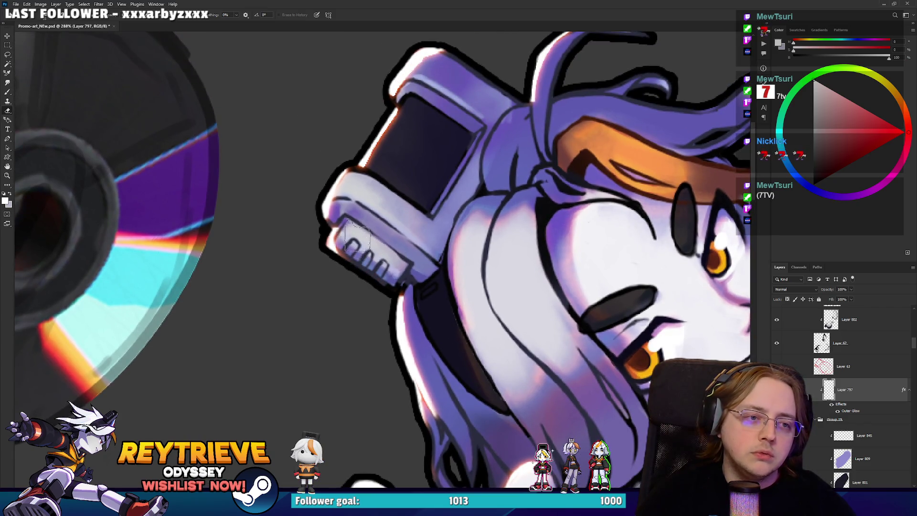
Paint a white highlight over the girl's curled hair strand.
{"action": "scroll", "coordinate": [420, 129], "scroll_direction": "up", "scroll_amount": 3}
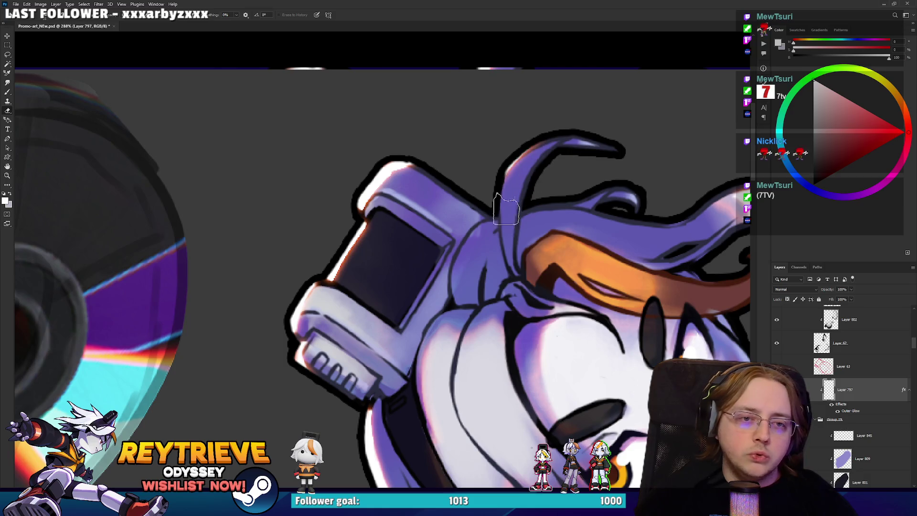
{"action": "scroll", "coordinate": [556, 174], "scroll_direction": "right", "scroll_amount": 2}
{"action": "scroll", "coordinate": [477, 163], "scroll_direction": "down", "scroll_amount": 4}
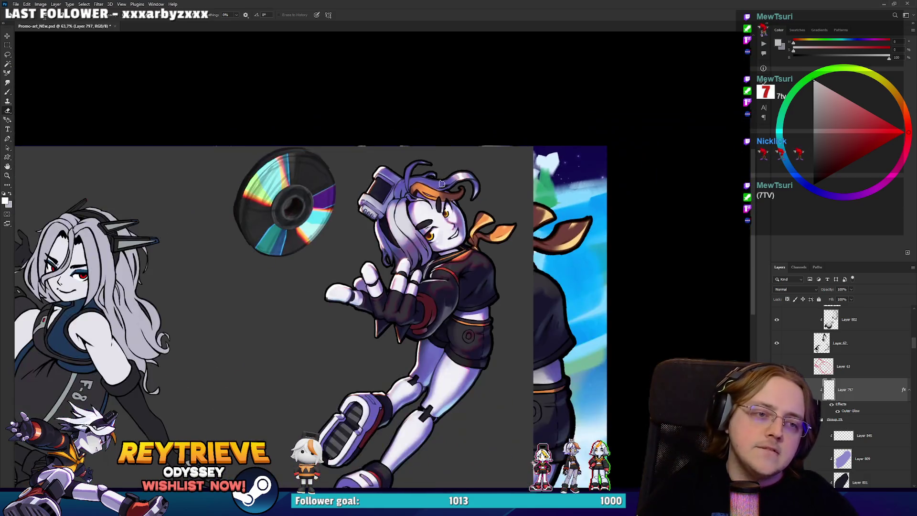
{"action": "scroll", "coordinate": [350, 132], "scroll_direction": "up", "scroll_amount": 4}
{"action": "scroll", "coordinate": [358, 143], "scroll_direction": "up", "scroll_amount": 2}
{"action": "key", "text": "b"}
{"action": "left_click_drag", "start_coordinate": [497, 210], "coordinate": [345, 159]}
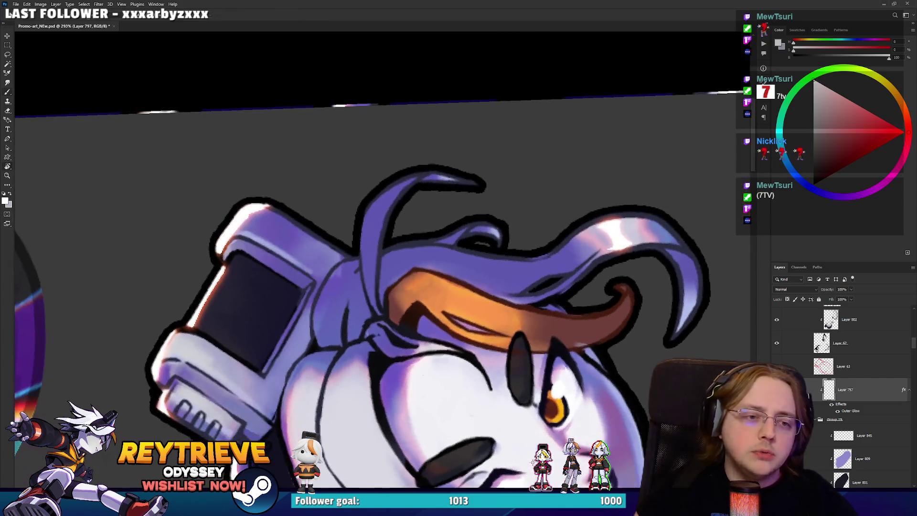
{"action": "left_click_drag", "start_coordinate": [332, 230], "coordinate": [500, 248]}
{"action": "mouse_move", "coordinate": [478, 191]}
{"action": "left_mouse_down"}
{"action": "mouse_move", "coordinate": [510, 204]}
{"action": "mouse_move", "coordinate": [525, 225]}
{"action": "left_mouse_up"}
{"action": "key", "text": "e"}
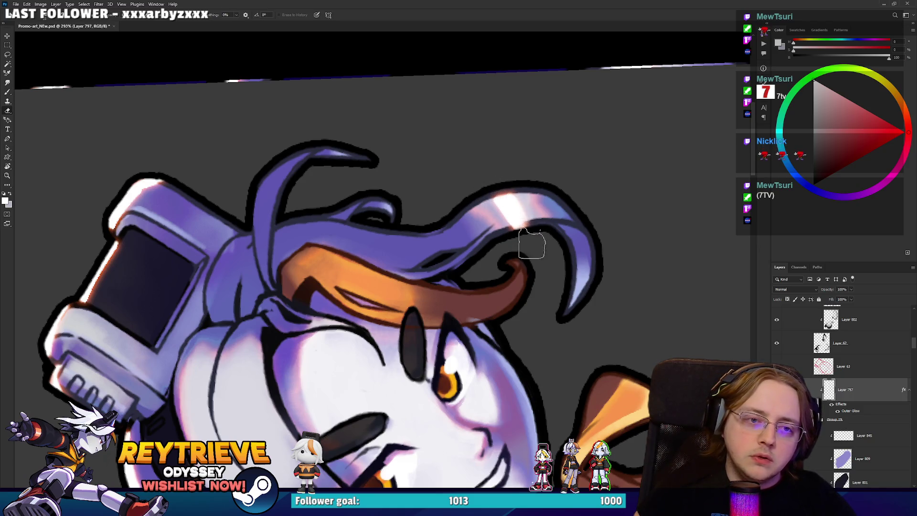
Trim part of the hair highlight beside the face with the eraser.
{"action": "scroll", "coordinate": [606, 180], "scroll_direction": "down", "scroll_amount": 3}
{"action": "scroll", "coordinate": [596, 209], "scroll_direction": "down", "scroll_amount": 2}
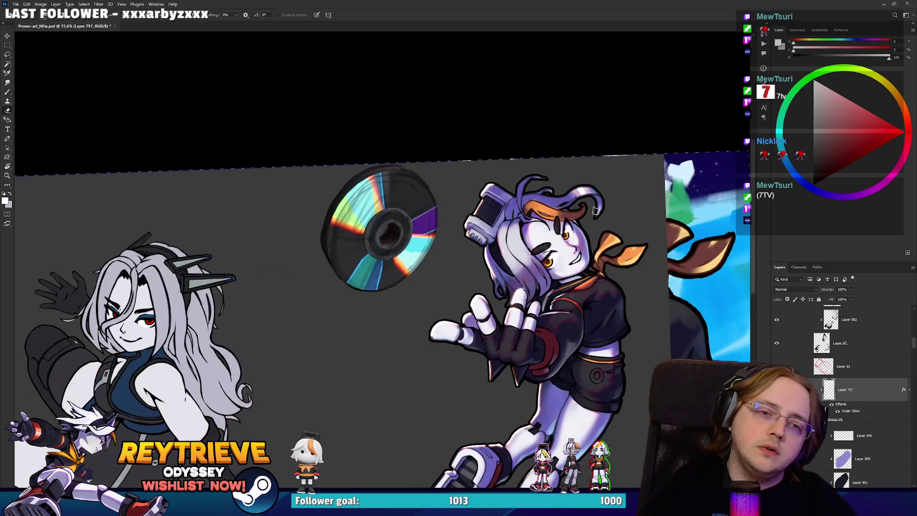
{"action": "scroll", "coordinate": [585, 217], "scroll_direction": "up", "scroll_amount": 2}
{"action": "scroll", "coordinate": [564, 222], "scroll_direction": "up", "scroll_amount": 1}
{"action": "scroll", "coordinate": [540, 226], "scroll_direction": "up", "scroll_amount": 1}
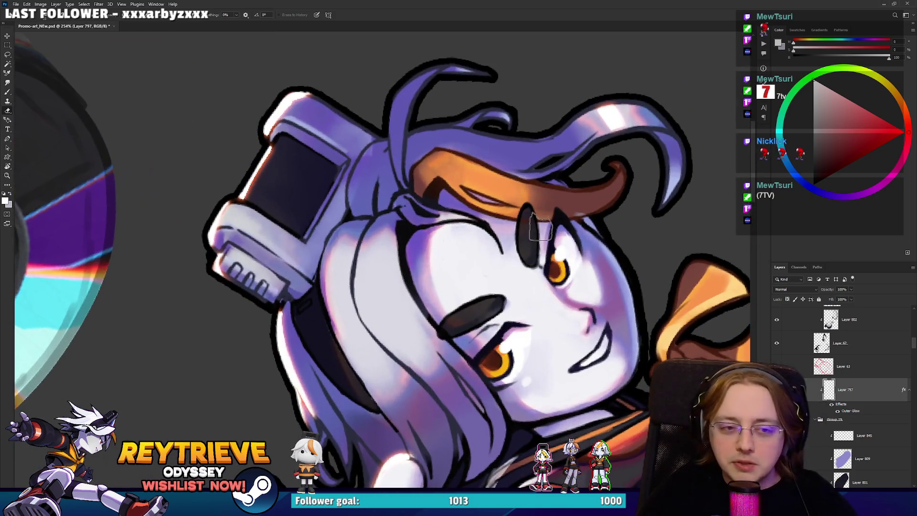
{"action": "key", "text": "b"}
{"action": "mouse_move", "coordinate": [493, 299]}
{"action": "left_mouse_down"}
{"action": "mouse_move", "coordinate": [368, 335]}
{"action": "mouse_move", "coordinate": [393, 312]}
{"action": "left_mouse_up"}
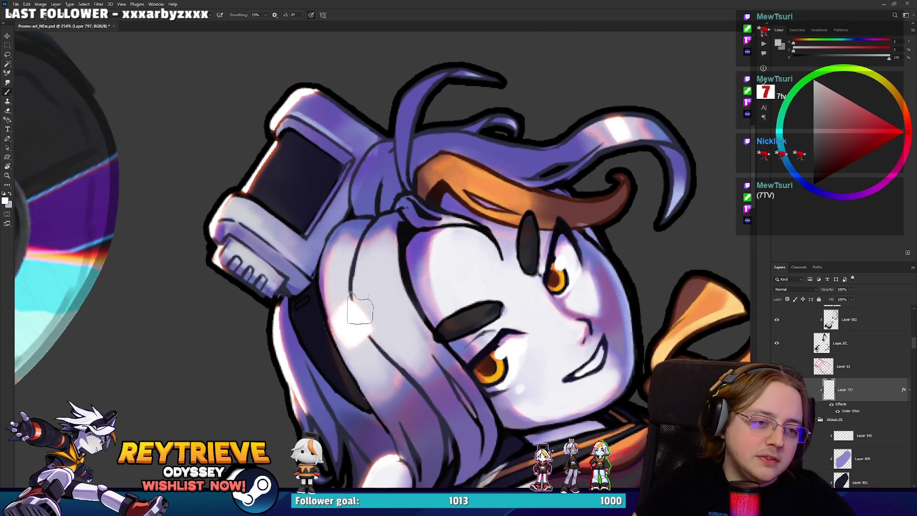
{"action": "key", "text": "e"}
{"action": "mouse_move", "coordinate": [334, 296]}
{"action": "left_mouse_down"}
{"action": "mouse_move", "coordinate": [387, 305]}
{"action": "mouse_move", "coordinate": [320, 238]}
{"action": "mouse_move", "coordinate": [334, 206]}
{"action": "left_mouse_up"}
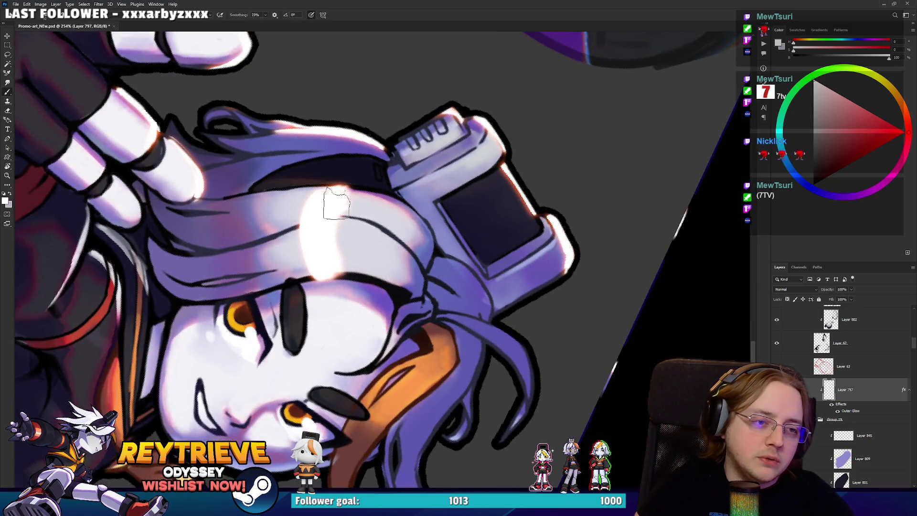
{"action": "key", "text": "r"}
{"action": "mouse_move", "coordinate": [344, 305]}
{"action": "left_mouse_down"}
{"action": "mouse_move", "coordinate": [354, 326]}
{"action": "mouse_move", "coordinate": [419, 300]}
{"action": "left_mouse_up"}
{"action": "scroll", "coordinate": [418, 299], "scroll_direction": "down", "scroll_amount": 3}
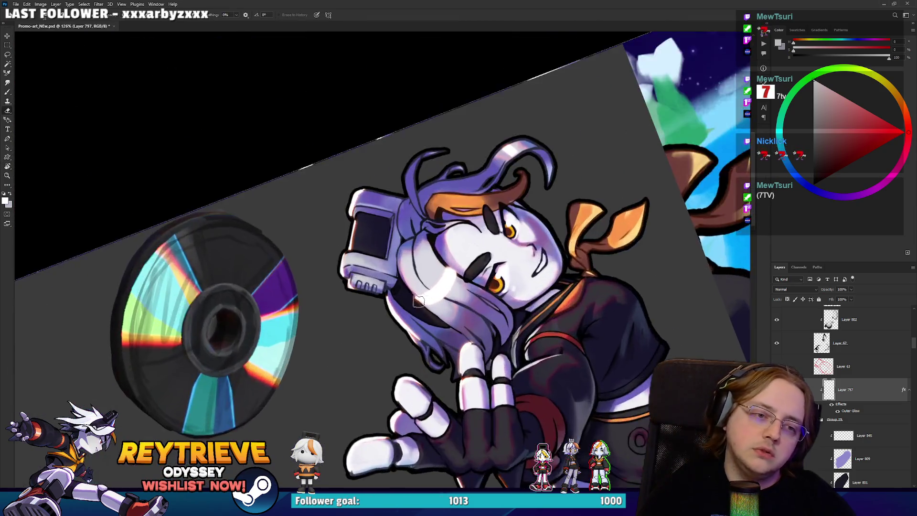
Paint a bright highlight across the neck hair and erase it into thin streaks.
{"action": "scroll", "coordinate": [419, 300], "scroll_direction": "up", "scroll_amount": 3}
{"action": "left_click_drag", "start_coordinate": [416, 301], "coordinate": [446, 260]}
{"action": "key", "text": "b"}
{"action": "key", "text": "e"}
{"action": "mouse_move", "coordinate": [406, 301]}
{"action": "left_mouse_down"}
{"action": "mouse_move", "coordinate": [462, 247]}
{"action": "mouse_move", "coordinate": [389, 299]}
{"action": "mouse_move", "coordinate": [447, 253]}
{"action": "left_mouse_up"}
{"action": "left_click_drag", "start_coordinate": [436, 220], "coordinate": [484, 273]}
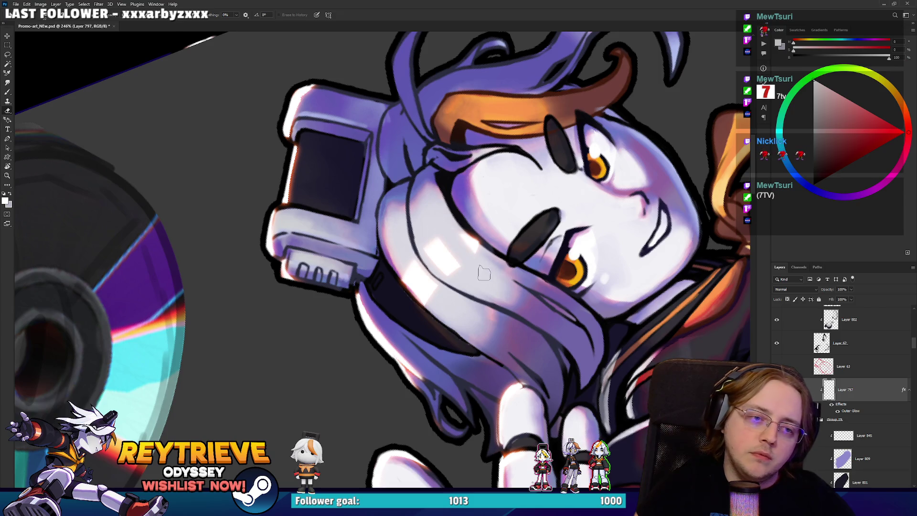
{"action": "left_click_drag", "start_coordinate": [426, 285], "coordinate": [465, 273]}
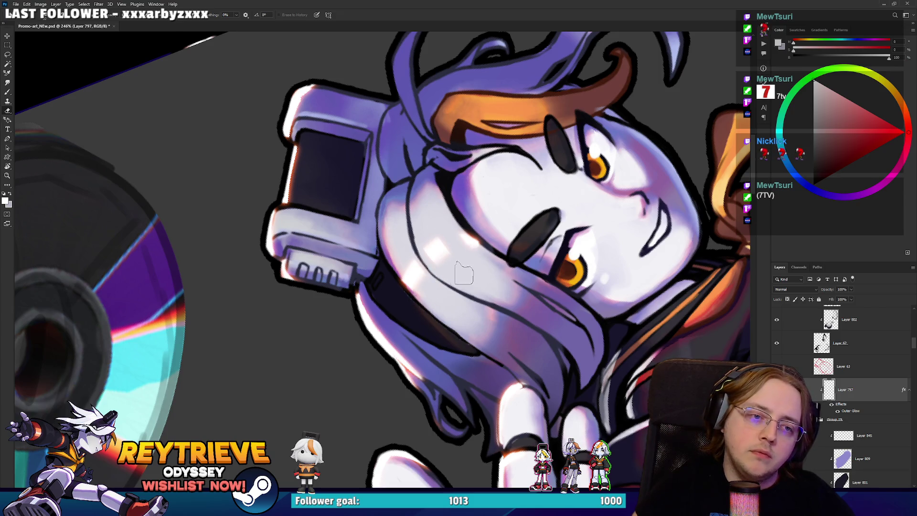
{"action": "left_click_drag", "start_coordinate": [403, 288], "coordinate": [470, 248]}
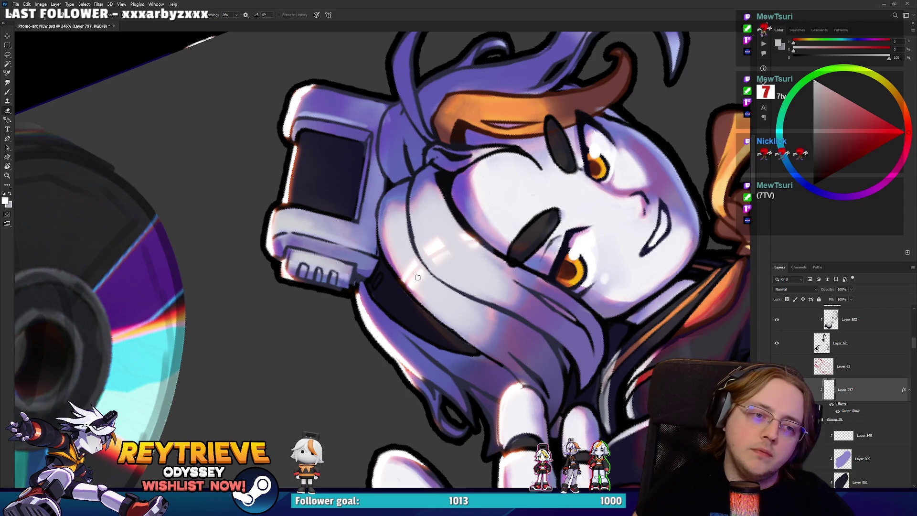
{"action": "scroll", "coordinate": [492, 196], "scroll_direction": "down", "scroll_amount": 5}
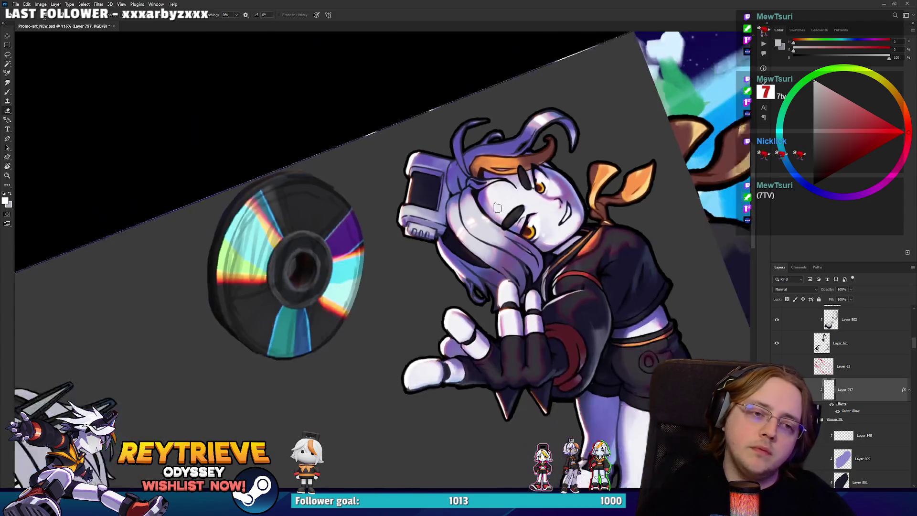
{"action": "scroll", "coordinate": [488, 206], "scroll_direction": "up", "scroll_amount": 5}
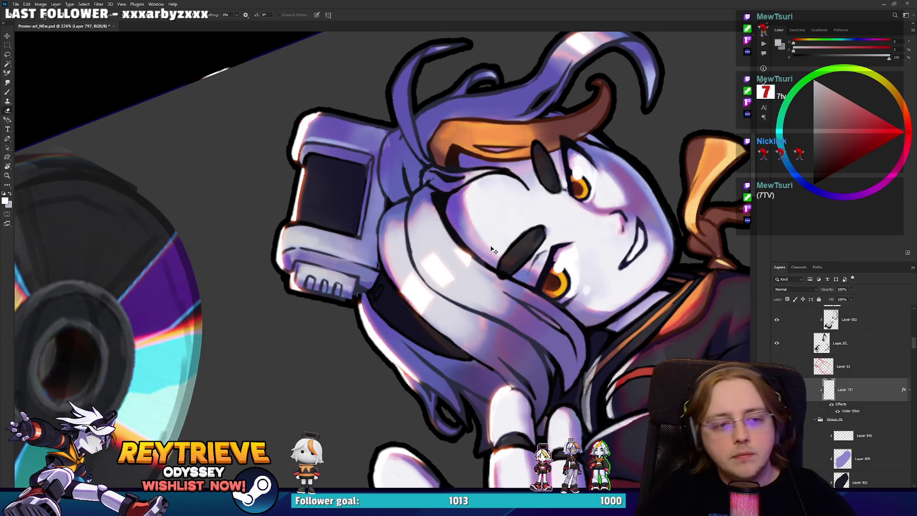
Rotate the canvas so the head is upright and rework the hair highlight strands around it.
{"action": "left_click_drag", "start_coordinate": [489, 207], "coordinate": [439, 335]}
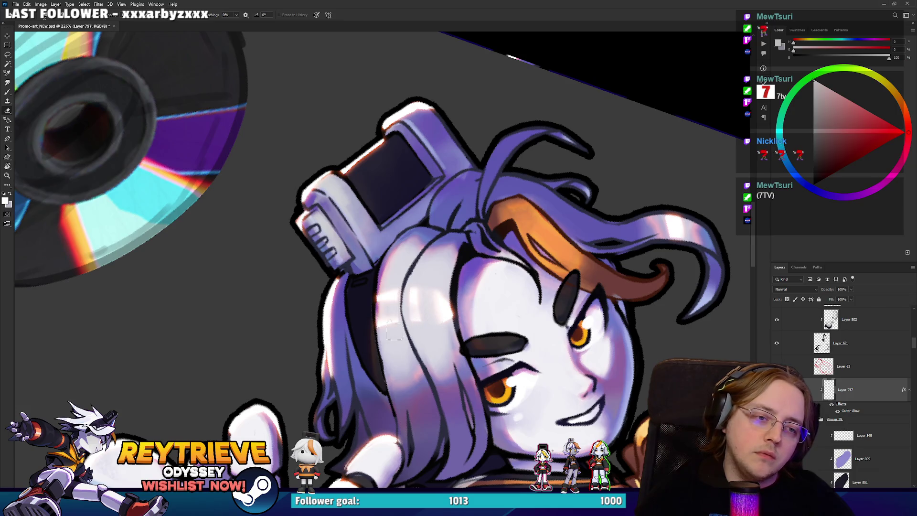
{"action": "key", "text": "r"}
{"action": "left_click_drag", "start_coordinate": [453, 344], "coordinate": [400, 350]}
{"action": "key", "text": "e"}
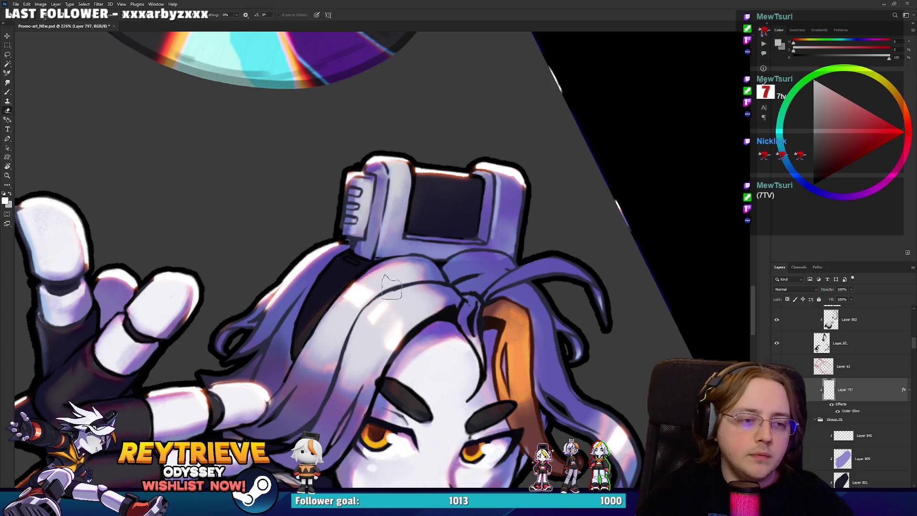
{"action": "scroll", "coordinate": [431, 284], "scroll_direction": "down", "scroll_amount": 3}
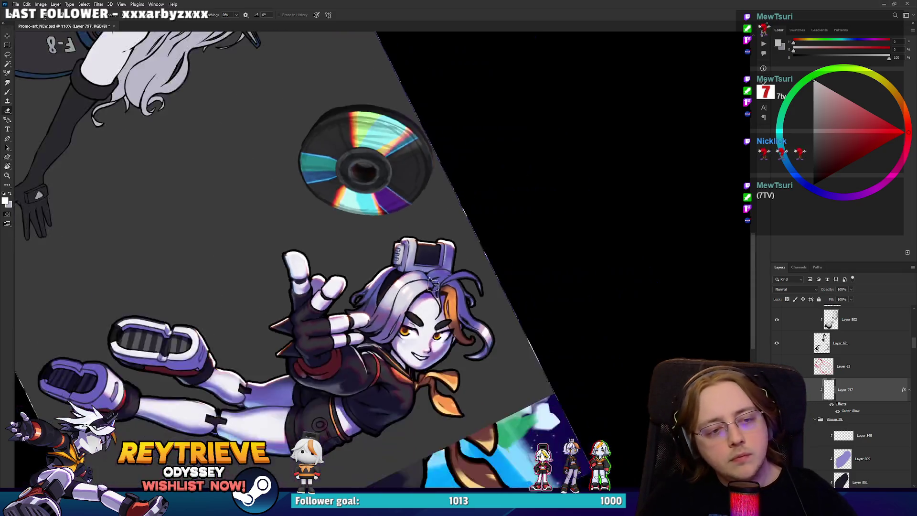
{"action": "key", "text": "r"}
{"action": "left_click_drag", "start_coordinate": [432, 284], "coordinate": [458, 272]}
{"action": "scroll", "coordinate": [474, 266], "scroll_direction": "up", "scroll_amount": 4}
{"action": "key", "text": "b"}
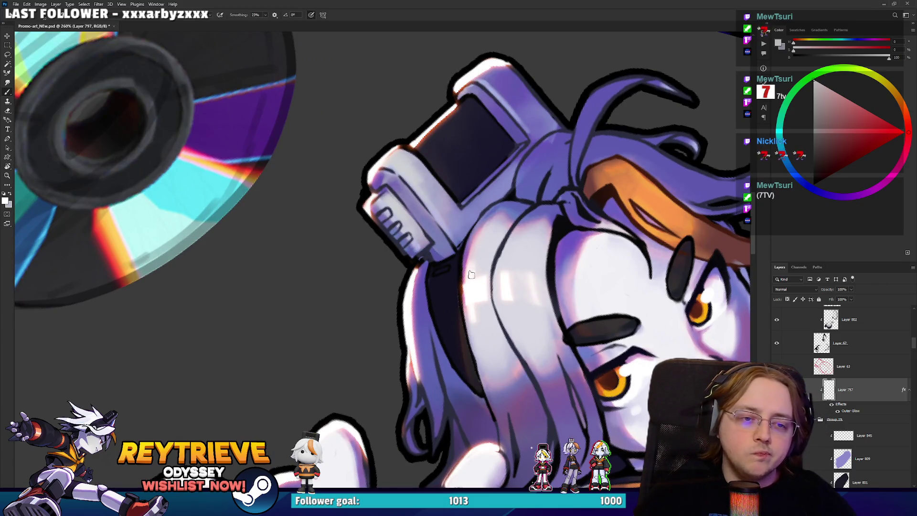
{"action": "key", "text": "e"}
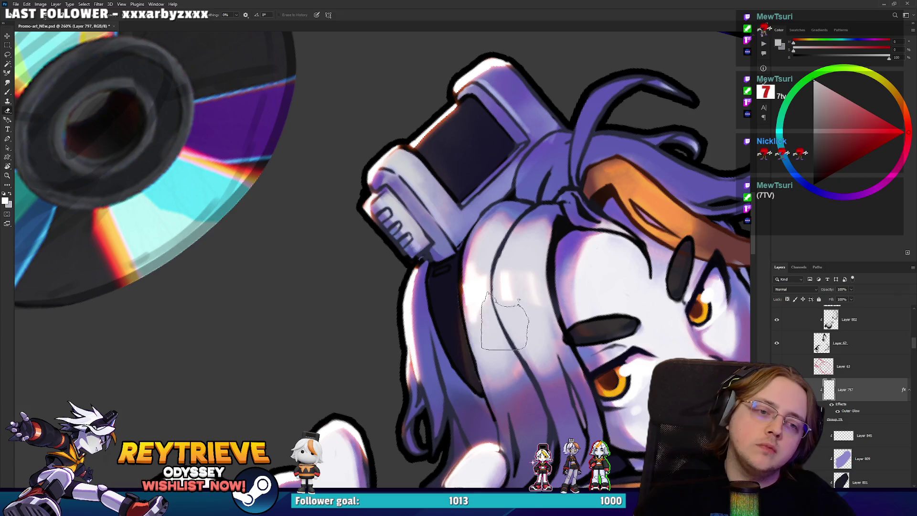
{"action": "key", "text": "b"}
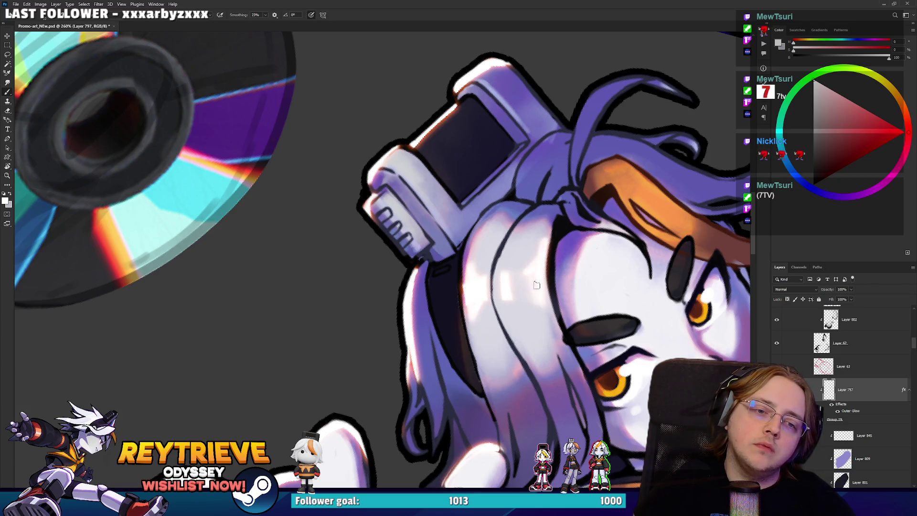
{"action": "key", "text": "e"}
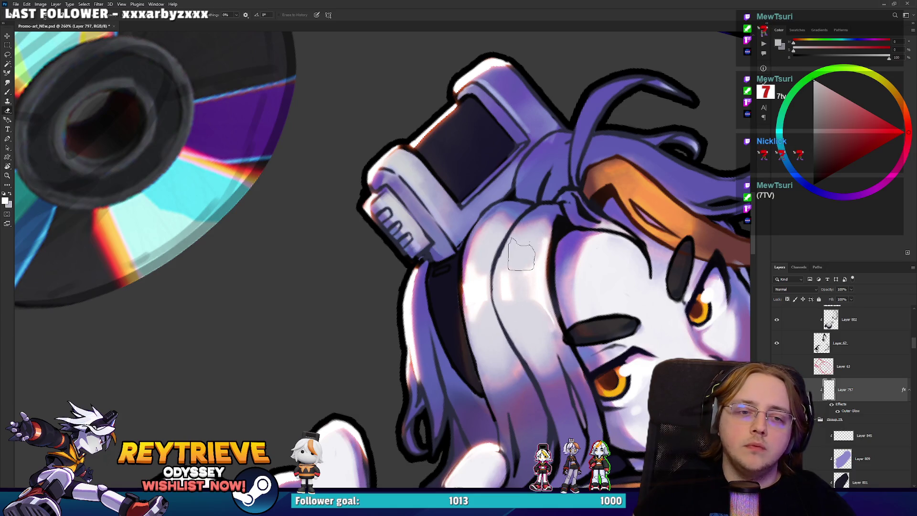
Add more highlight streaks to the hair framing the face, alternating brush and history eraser.
{"action": "key", "text": "r"}
{"action": "mouse_move", "coordinate": [557, 213]}
{"action": "left_mouse_down"}
{"action": "mouse_move", "coordinate": [536, 374]}
{"action": "mouse_move", "coordinate": [514, 380]}
{"action": "left_mouse_up"}
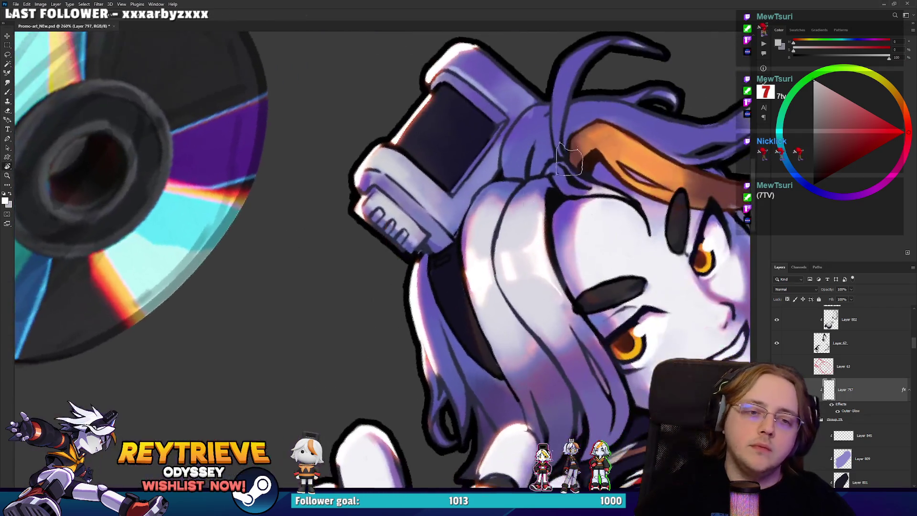
{"action": "key", "text": "b"}
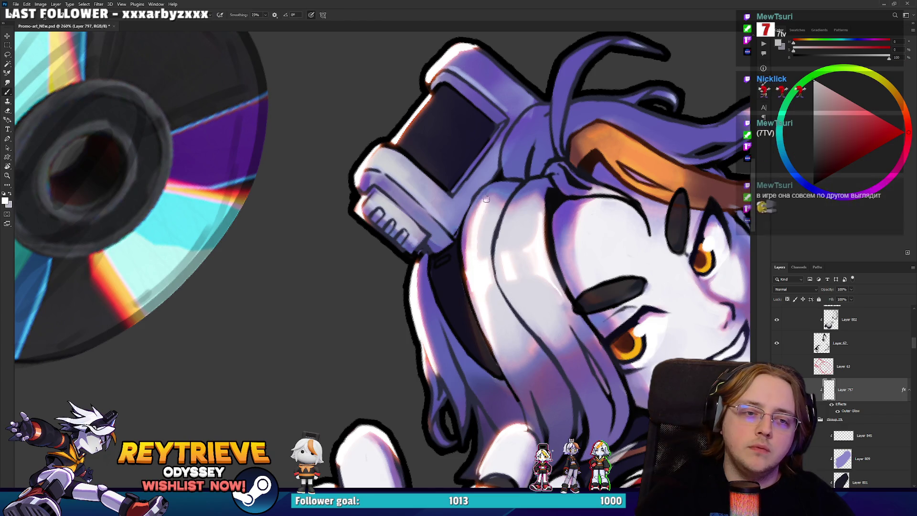
{"action": "key", "text": "e"}
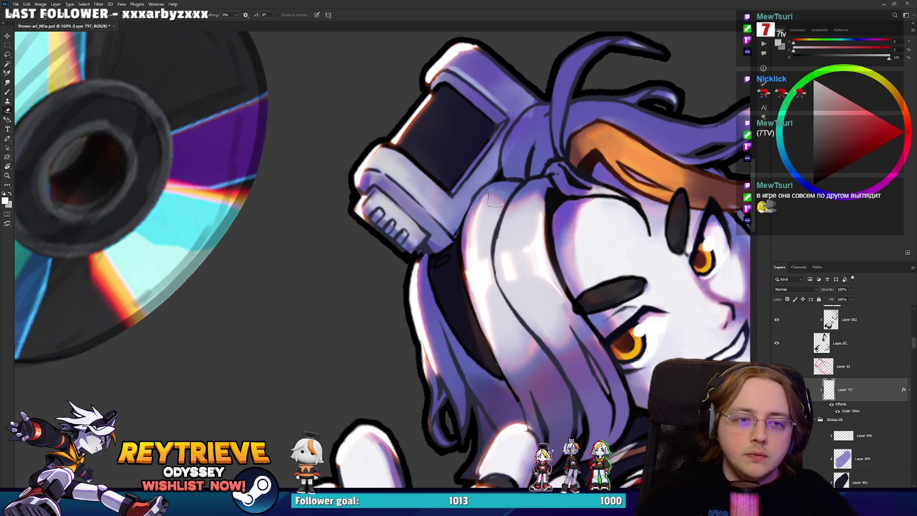
{"action": "scroll", "coordinate": [525, 187], "scroll_direction": "down", "scroll_amount": 4}
{"action": "scroll", "coordinate": [525, 187], "scroll_direction": "up", "scroll_amount": 5}
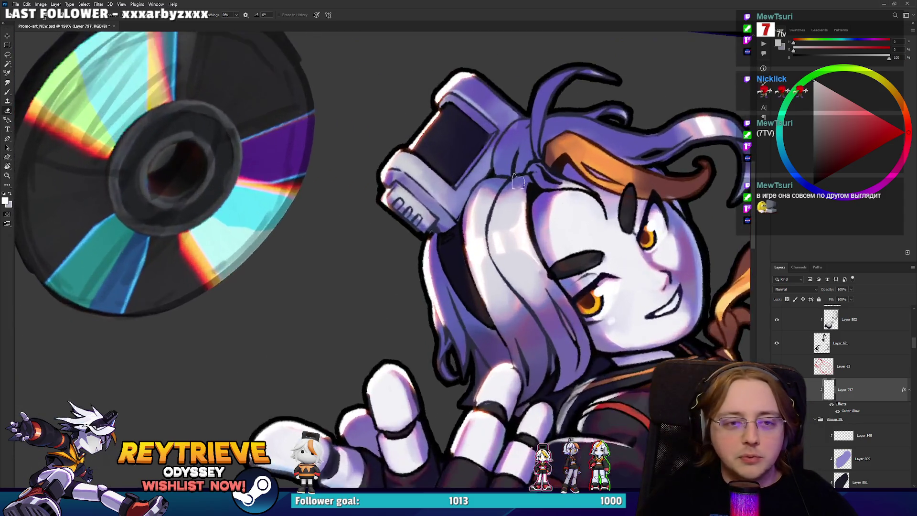
{"action": "left_click_drag", "start_coordinate": [525, 187], "coordinate": [382, 111]}
{"action": "key", "text": "b"}
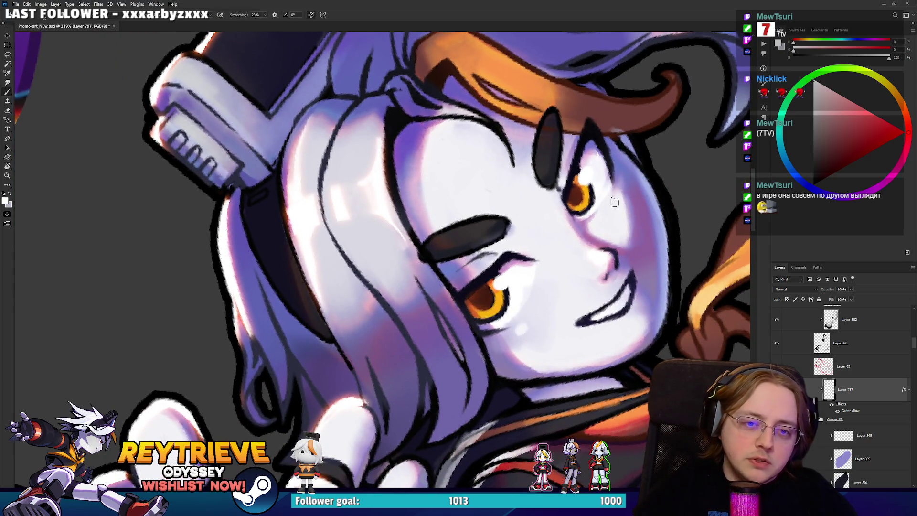
{"action": "key", "text": "e"}
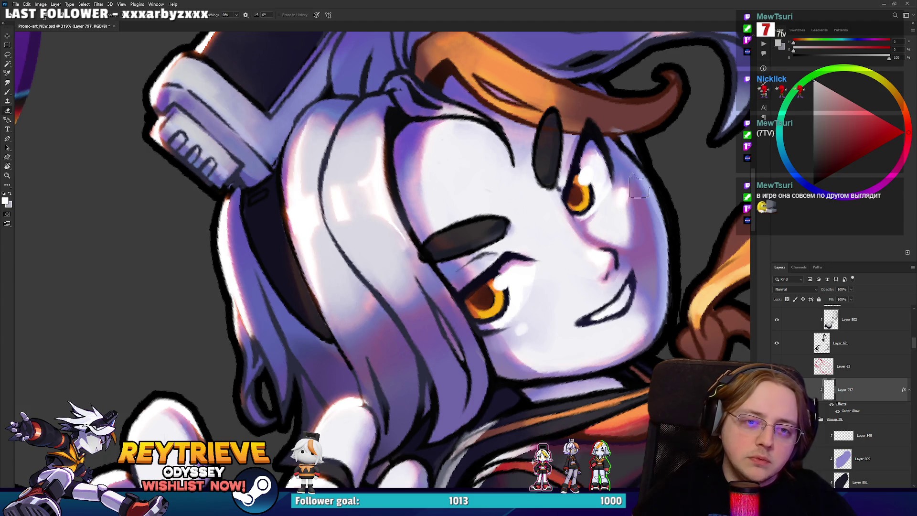
{"action": "key", "text": "b"}
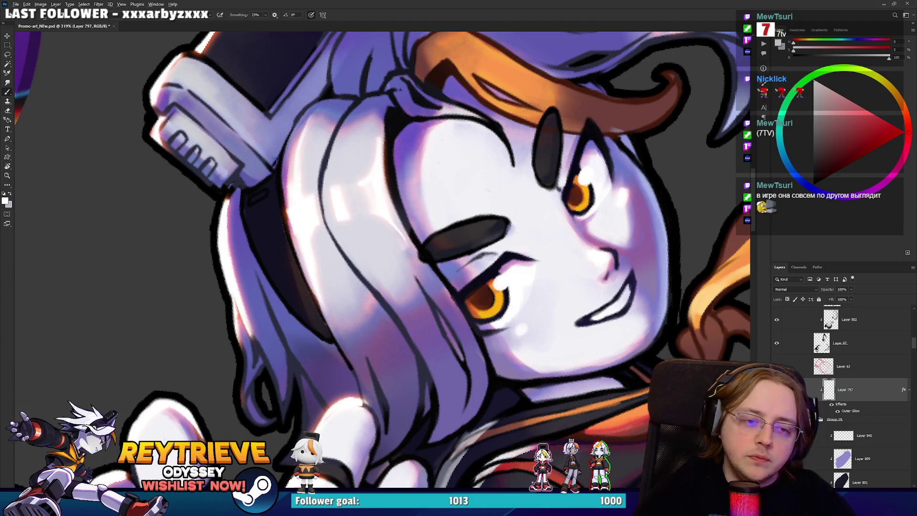
Soften the shading along the headset's ridges with the history eraser.
{"action": "scroll", "coordinate": [440, 222], "scroll_direction": "down", "scroll_amount": 3}
{"action": "scroll", "coordinate": [440, 221], "scroll_direction": "down", "scroll_amount": 2}
{"action": "scroll", "coordinate": [440, 221], "scroll_direction": "up", "scroll_amount": 2}
{"action": "scroll", "coordinate": [440, 222], "scroll_direction": "up", "scroll_amount": 2}
{"action": "scroll", "coordinate": [440, 221], "scroll_direction": "up", "scroll_amount": 2}
{"action": "scroll", "coordinate": [478, 215], "scroll_direction": "up", "scroll_amount": 2}
{"action": "key", "text": "e"}
{"action": "left_click_drag", "start_coordinate": [367, 303], "coordinate": [348, 296]}
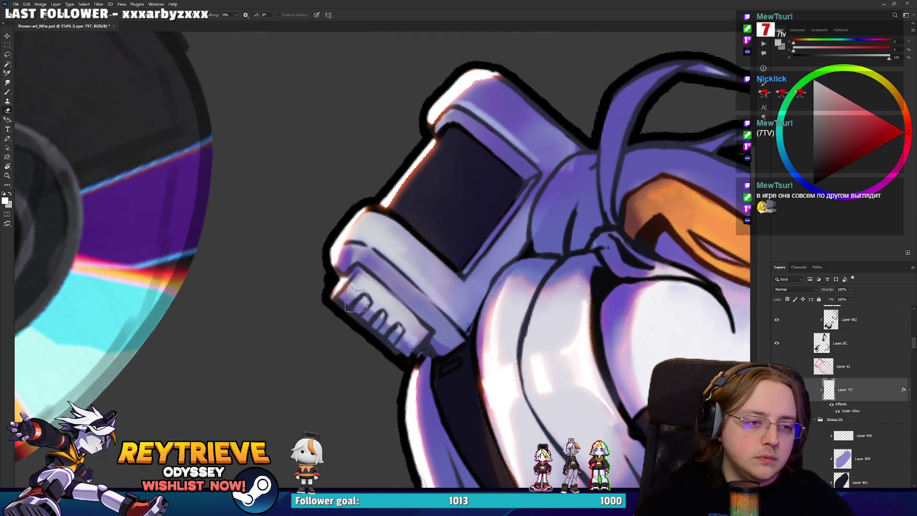
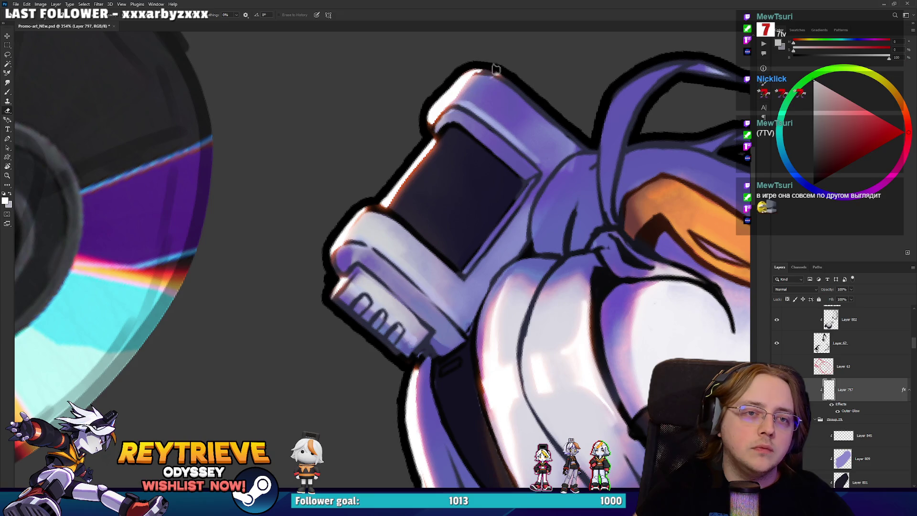
Erase part of the white rim highlight on the reaching hand's fingertips.
{"action": "scroll", "coordinate": [516, 217], "scroll_direction": "down", "scroll_amount": 4}
{"action": "scroll", "coordinate": [516, 217], "scroll_direction": "up", "scroll_amount": 4}
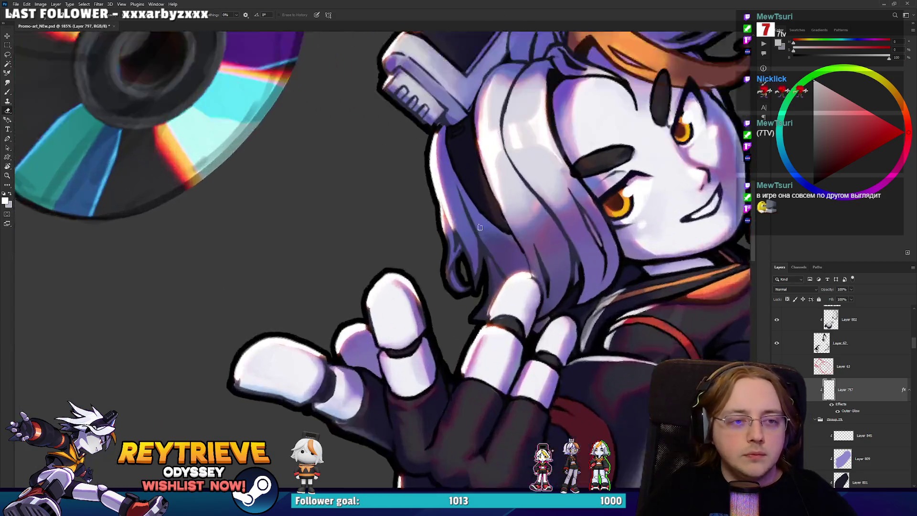
{"action": "left_click_drag", "start_coordinate": [481, 297], "coordinate": [481, 139]}
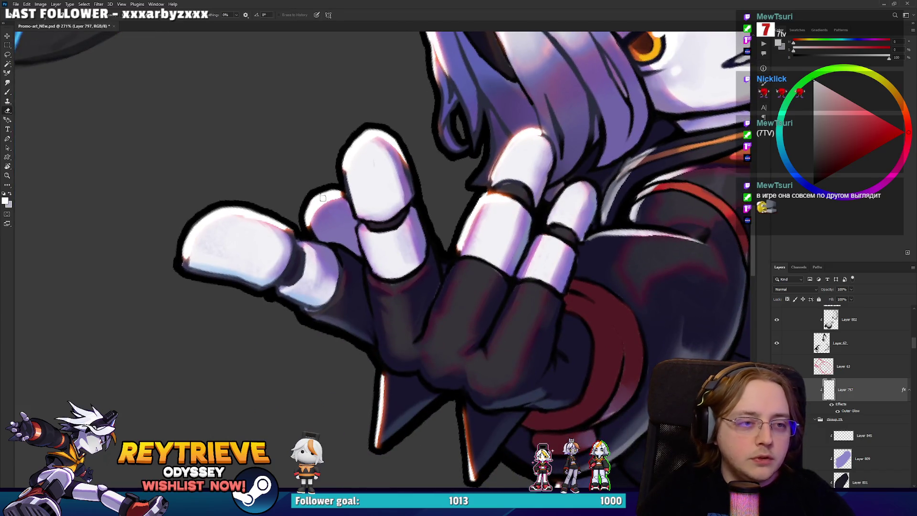
{"action": "left_click_drag", "start_coordinate": [324, 198], "coordinate": [314, 194]}
{"action": "scroll", "coordinate": [387, 217], "scroll_direction": "down", "scroll_amount": 4}
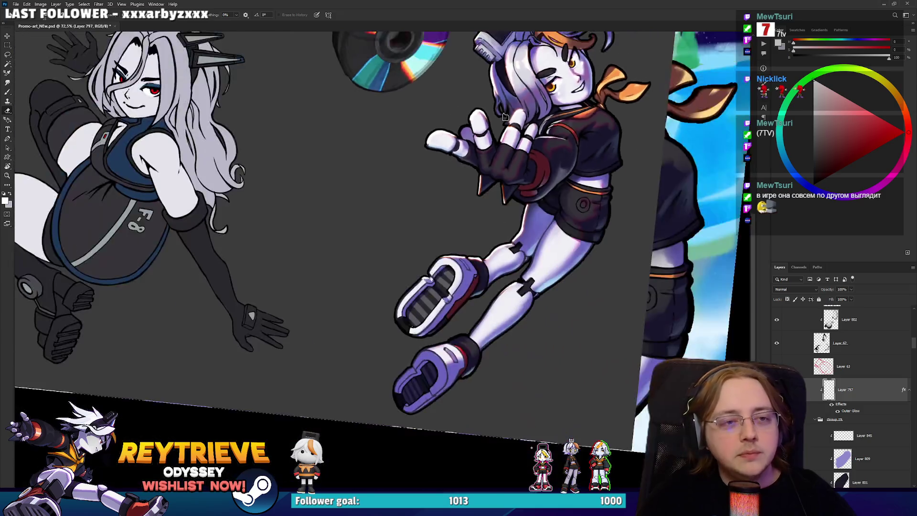
{"action": "scroll", "coordinate": [508, 206], "scroll_direction": "up", "scroll_amount": 3}
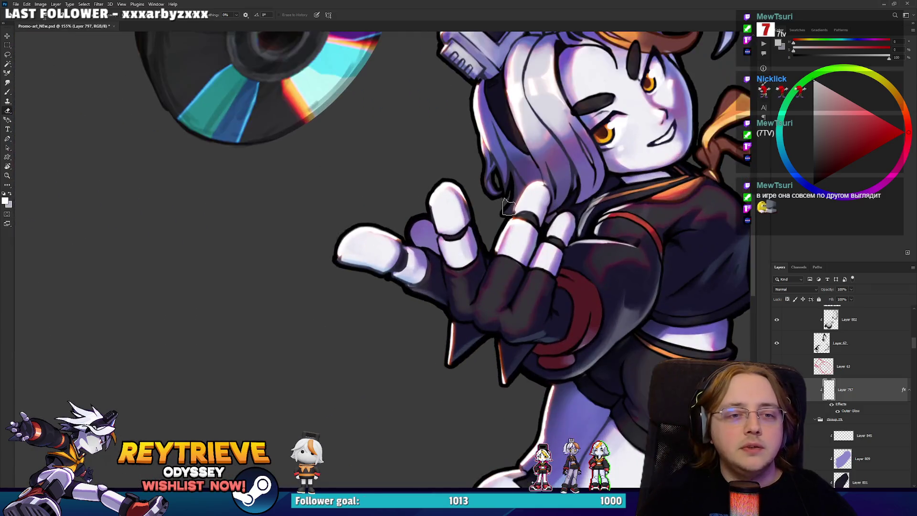
{"action": "left_click_drag", "start_coordinate": [507, 205], "coordinate": [463, 278]}
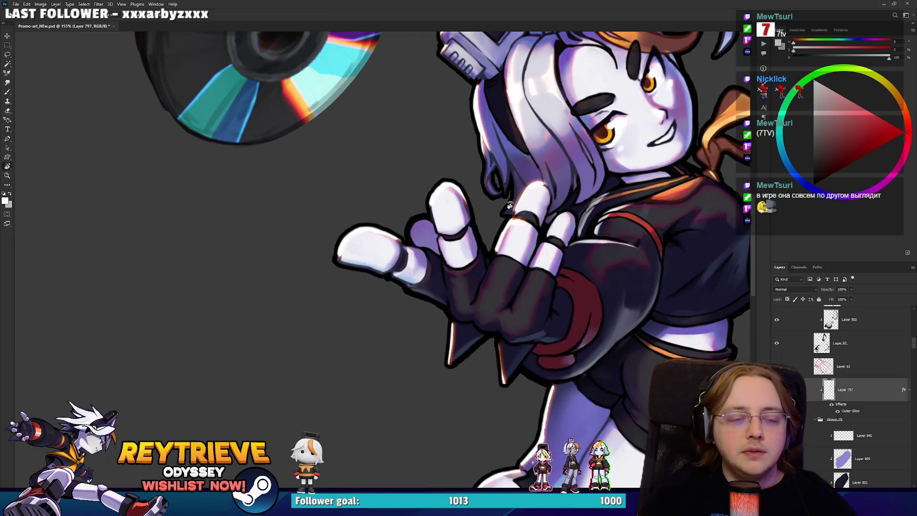
{"action": "key", "text": "b"}
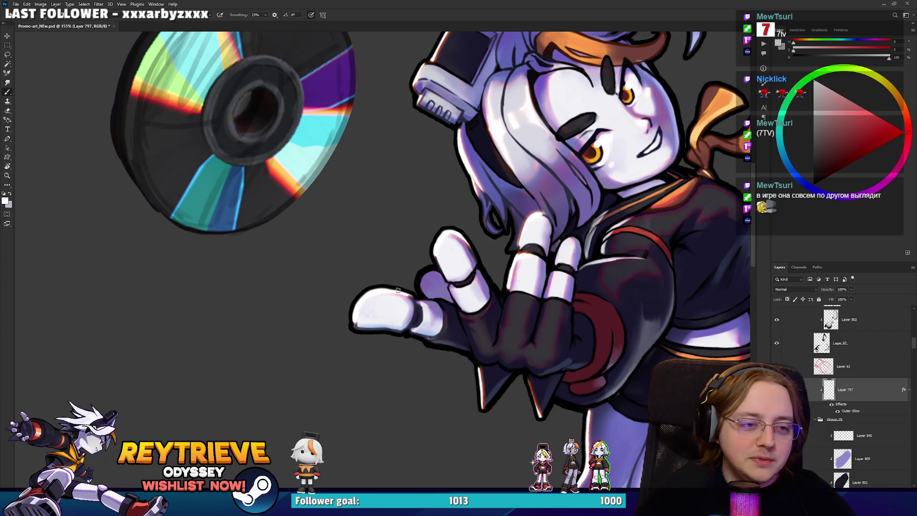
{"action": "left_click_drag", "start_coordinate": [557, 237], "coordinate": [488, 232]}
{"action": "key", "text": "e"}
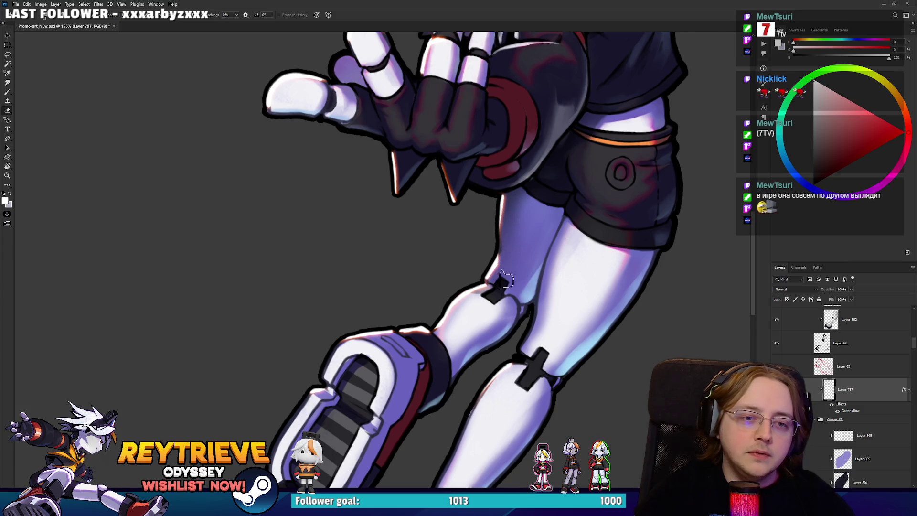
{"action": "scroll", "coordinate": [510, 245], "scroll_direction": "up", "scroll_amount": 3}
Lighten the dark outline beside the knee joint with a smaller eraser, undoing the last leg stroke.
{"action": "key", "text": "b"}
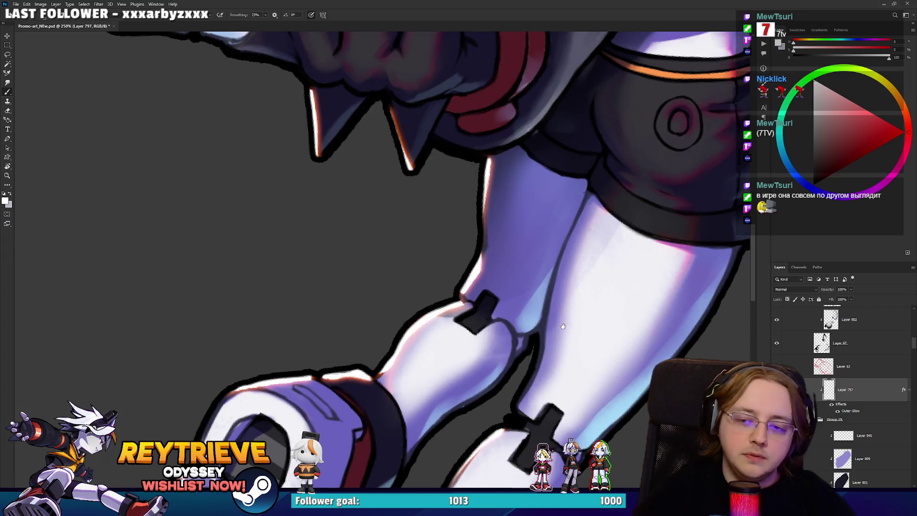
{"action": "scroll", "coordinate": [546, 234], "scroll_direction": "up", "scroll_amount": 2}
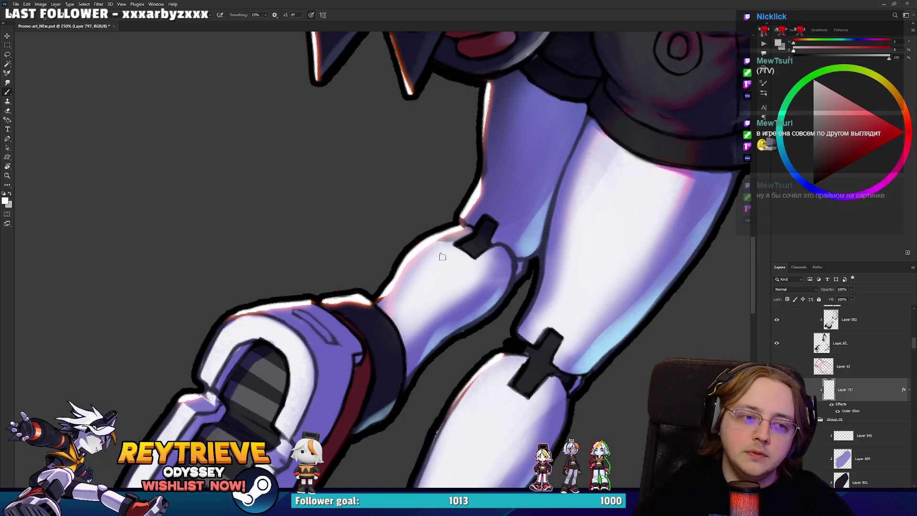
{"action": "mouse_move", "coordinate": [543, 257]}
{"action": "left_mouse_down"}
{"action": "mouse_move", "coordinate": [452, 197]}
{"action": "mouse_move", "coordinate": [468, 294]}
{"action": "left_mouse_up"}
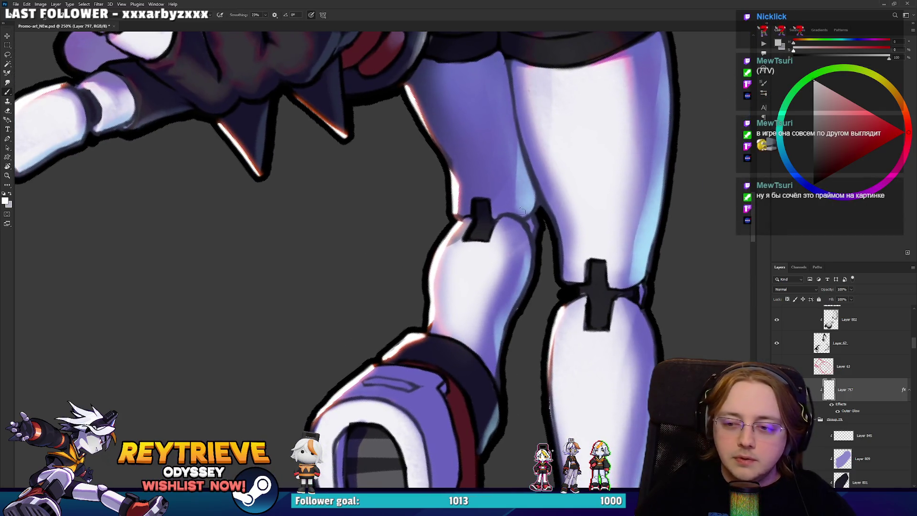
{"action": "key", "text": "e"}
{"action": "key", "text": "bracketleft"}
{"action": "key", "text": "bracketleft"}
{"action": "key", "text": "bracketleft"}
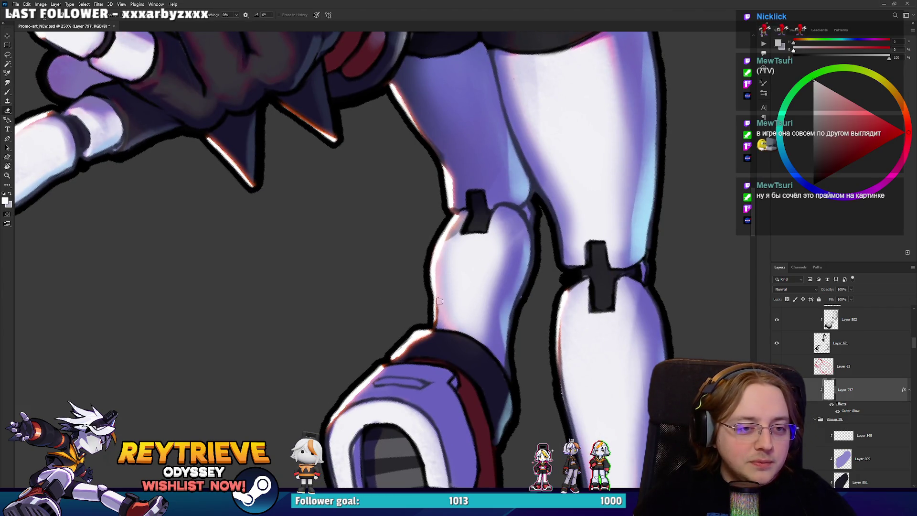
{"action": "mouse_move", "coordinate": [488, 231]}
{"action": "left_mouse_down"}
{"action": "mouse_move", "coordinate": [504, 206]}
{"action": "mouse_move", "coordinate": [589, 265]}
{"action": "mouse_move", "coordinate": [571, 230]}
{"action": "left_mouse_up"}
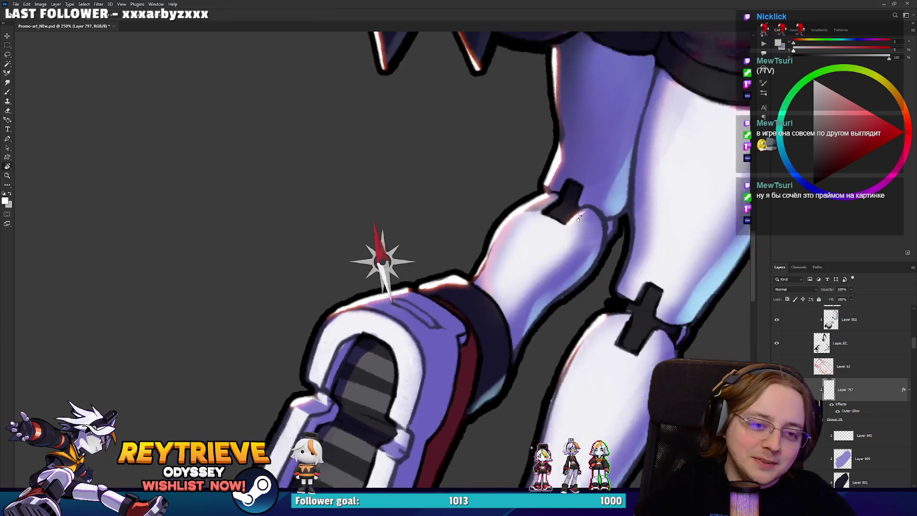
{"action": "left_click_drag", "start_coordinate": [596, 274], "coordinate": [589, 327]}
{"action": "left_click_drag", "start_coordinate": [600, 255], "coordinate": [587, 358]}
{"action": "left_click_drag", "start_coordinate": [592, 294], "coordinate": [589, 395]}
{"action": "key", "text": "ctrl+z"}
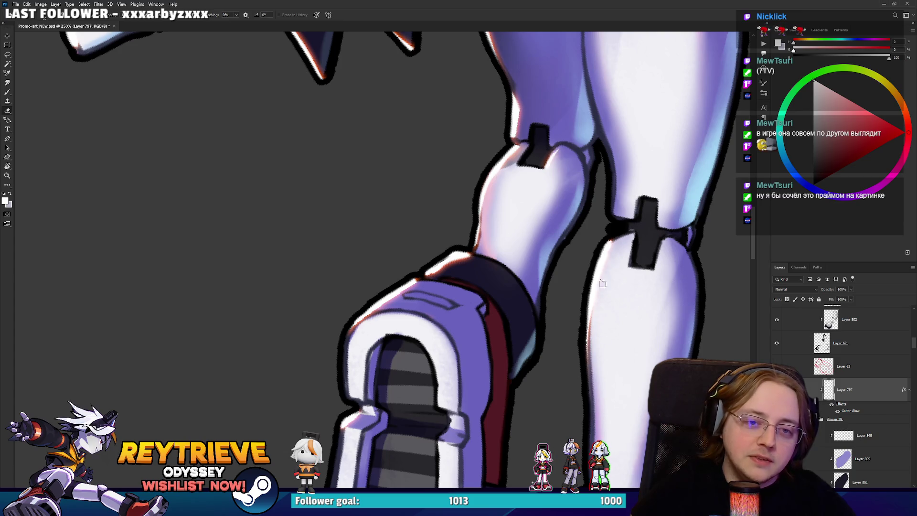
Rotate the view diagonally and paint a white highlight along the shoe's lower-left edge.
{"action": "key", "text": "r"}
{"action": "left_click_drag", "start_coordinate": [603, 288], "coordinate": [410, 241]}
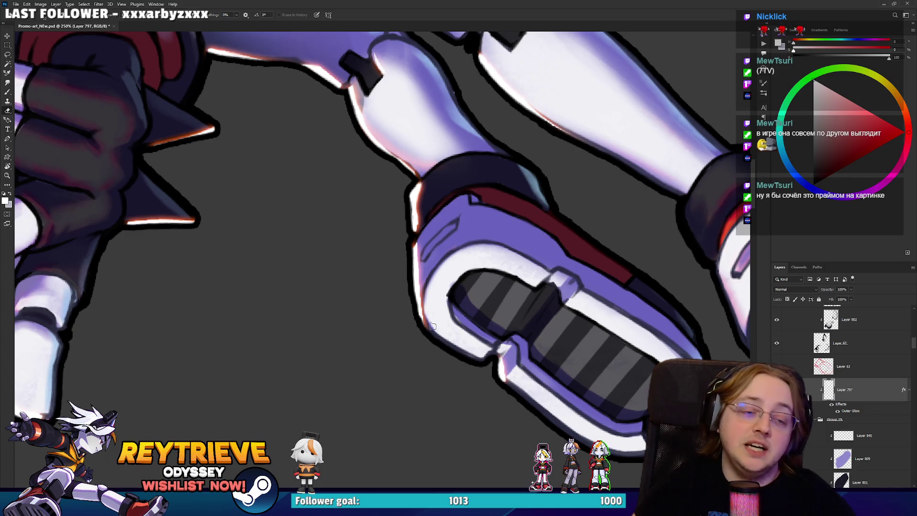
{"action": "key", "text": "b"}
{"action": "left_click_drag", "start_coordinate": [420, 311], "coordinate": [442, 344]}
{"action": "key", "text": "e"}
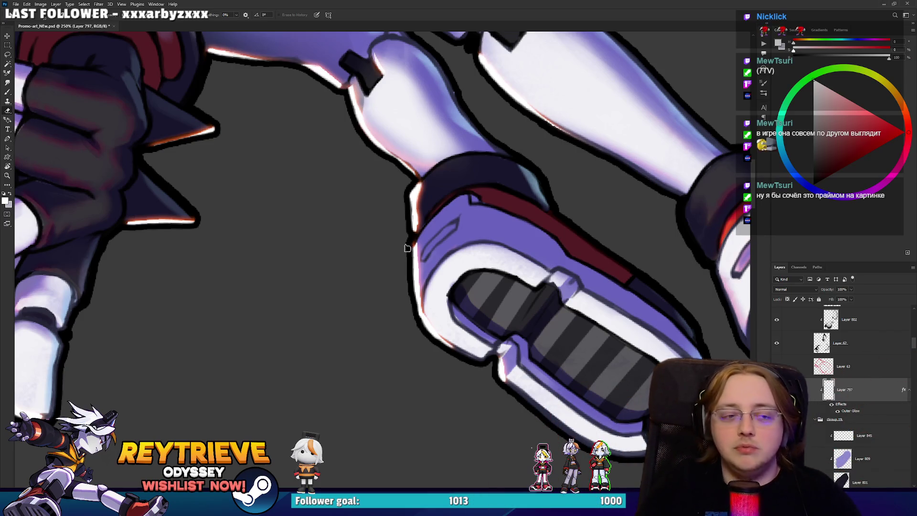
{"action": "scroll", "coordinate": [438, 329], "scroll_direction": "down", "scroll_amount": 5}
{"action": "scroll", "coordinate": [437, 329], "scroll_direction": "up", "scroll_amount": 2}
{"action": "scroll", "coordinate": [430, 329], "scroll_direction": "up", "scroll_amount": 2}
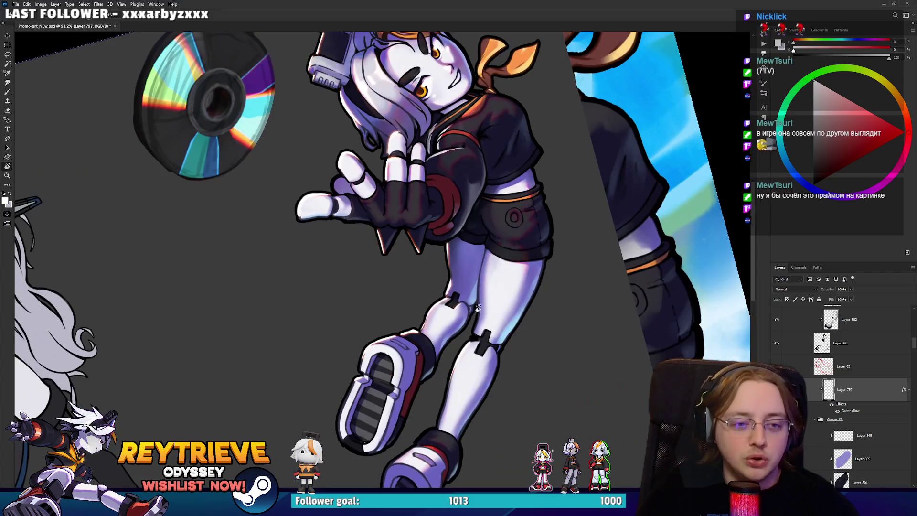
Reframe the view around the shoes, then return the canvas rotation to upright.
{"action": "scroll", "coordinate": [423, 330], "scroll_direction": "up", "scroll_amount": 2}
{"action": "scroll", "coordinate": [415, 330], "scroll_direction": "up", "scroll_amount": 2}
{"action": "left_click_drag", "start_coordinate": [415, 331], "coordinate": [414, 252]}
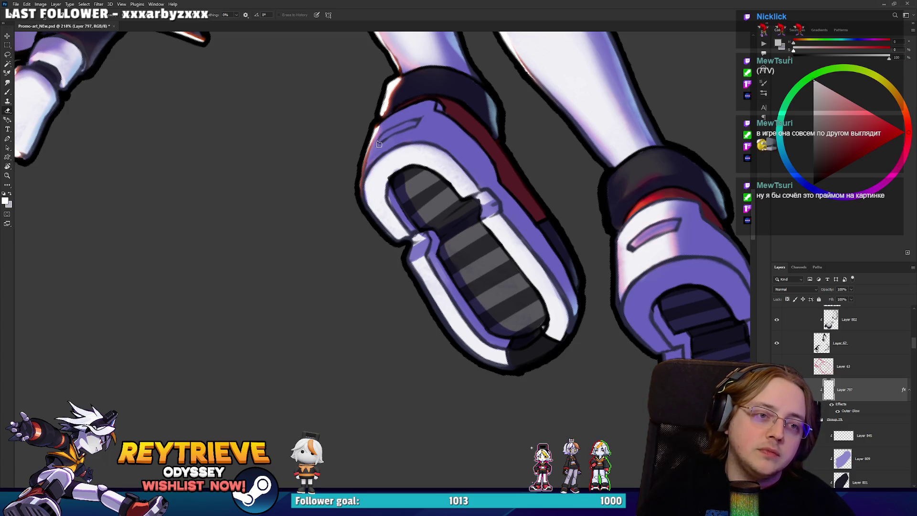
{"action": "key", "text": "b"}
{"action": "mouse_move", "coordinate": [389, 135]}
{"action": "left_mouse_down"}
{"action": "mouse_move", "coordinate": [440, 242]}
{"action": "mouse_move", "coordinate": [433, 240]}
{"action": "left_mouse_up"}
{"action": "key", "text": "e"}
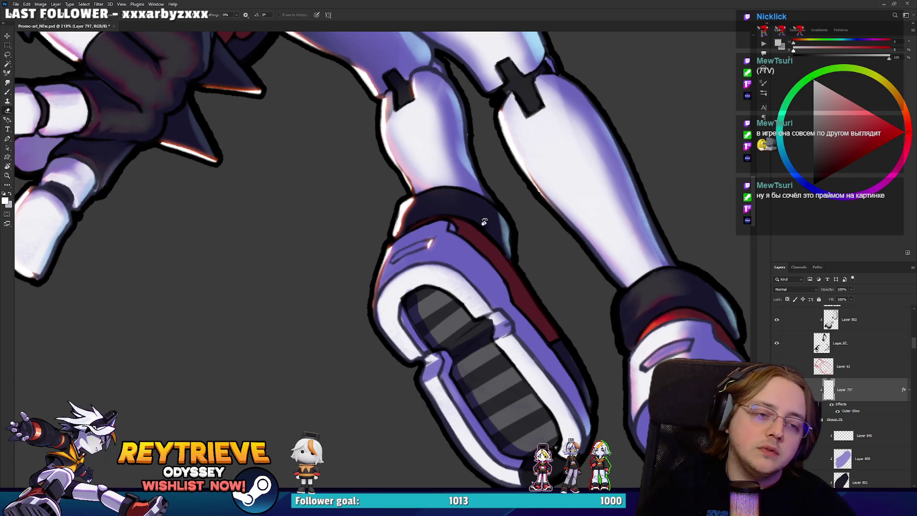
{"action": "left_click_drag", "start_coordinate": [480, 224], "coordinate": [377, 313]}
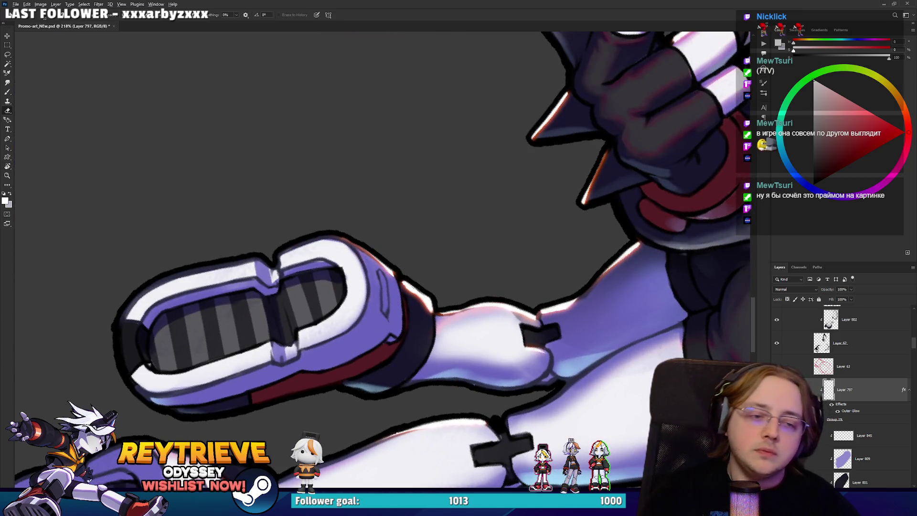
{"action": "key", "text": "ctrl+0"}
{"action": "key", "text": "r"}
{"action": "key", "text": "Escape"}
{"action": "left_click_drag", "start_coordinate": [547, 216], "coordinate": [521, 257]}
{"action": "key", "text": "Escape"}
{"action": "scroll", "coordinate": [434, 276], "scroll_direction": "up", "scroll_amount": 5}
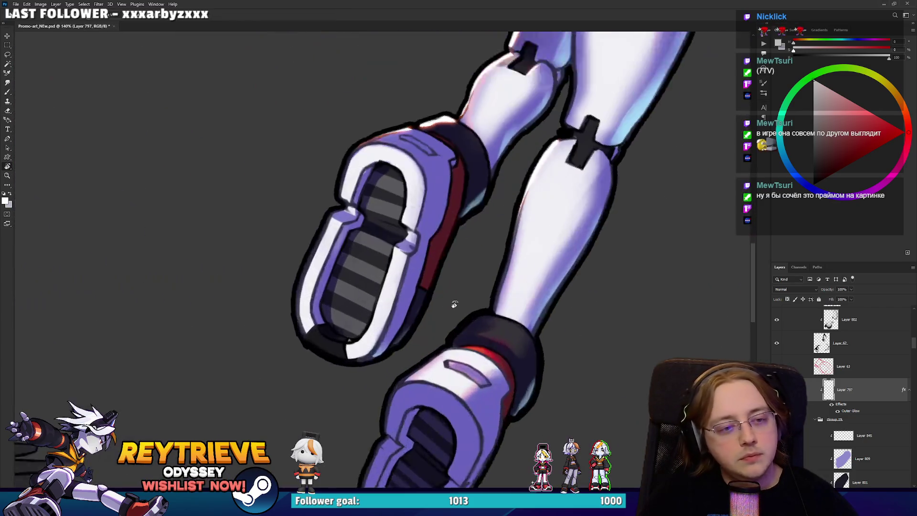
{"action": "key", "text": "b"}
Paint a highlight along the ankle band's left edge, then erase most of it back.
{"action": "left_click_drag", "start_coordinate": [485, 300], "coordinate": [504, 261]}
{"action": "key", "text": "e"}
{"action": "left_click_drag", "start_coordinate": [480, 292], "coordinate": [503, 265]}
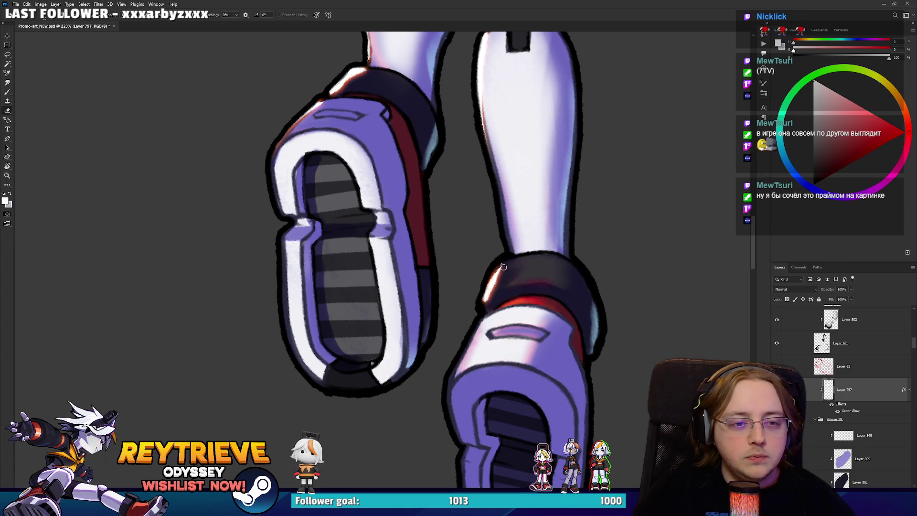
{"action": "left_click_drag", "start_coordinate": [484, 301], "coordinate": [501, 273]}
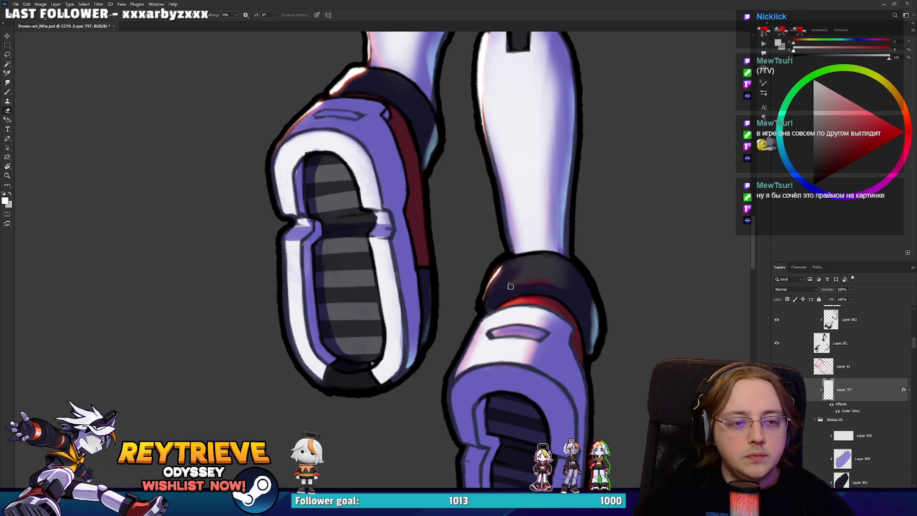
{"action": "key", "text": "b"}
{"action": "key", "text": "e"}
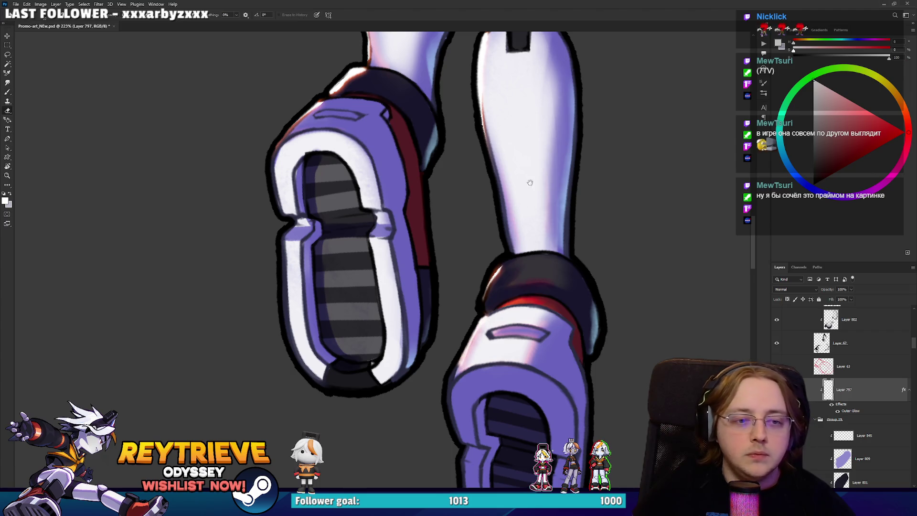
Paint a light white highlight along the top edge of the orange ear.
{"action": "left_click_drag", "start_coordinate": [480, 323], "coordinate": [475, 373]}
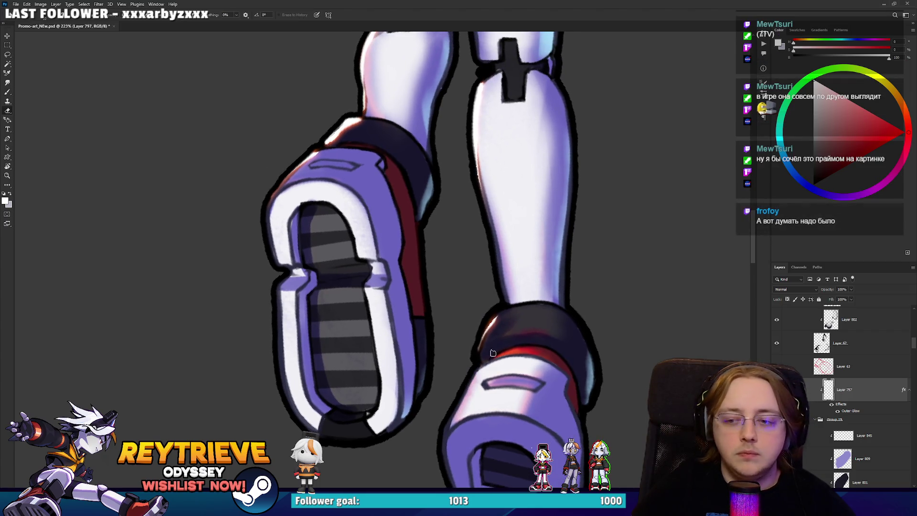
{"action": "mouse_move", "coordinate": [563, 242]}
{"action": "left_mouse_down"}
{"action": "mouse_move", "coordinate": [584, 176]}
{"action": "mouse_move", "coordinate": [487, 205]}
{"action": "mouse_move", "coordinate": [566, 297]}
{"action": "left_mouse_up"}
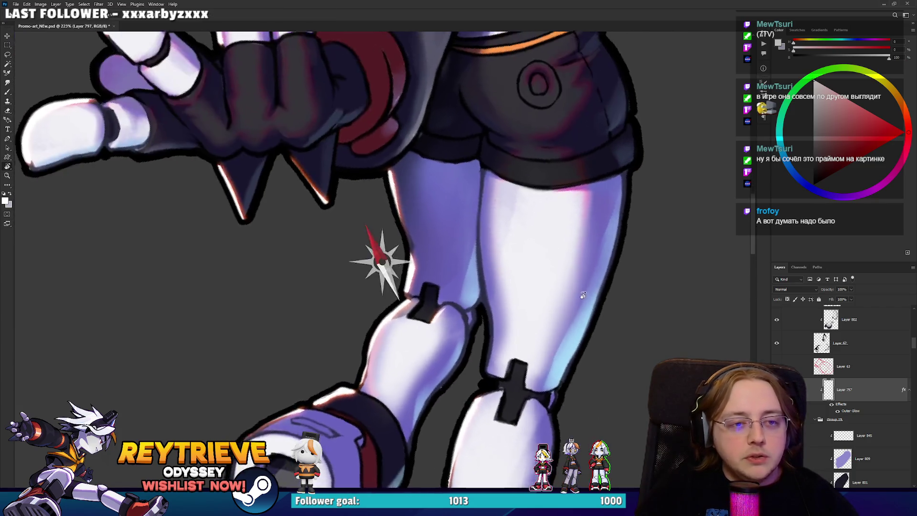
{"action": "mouse_move", "coordinate": [508, 222]}
{"action": "left_mouse_down"}
{"action": "mouse_move", "coordinate": [556, 245]}
{"action": "mouse_move", "coordinate": [591, 319]}
{"action": "left_mouse_up"}
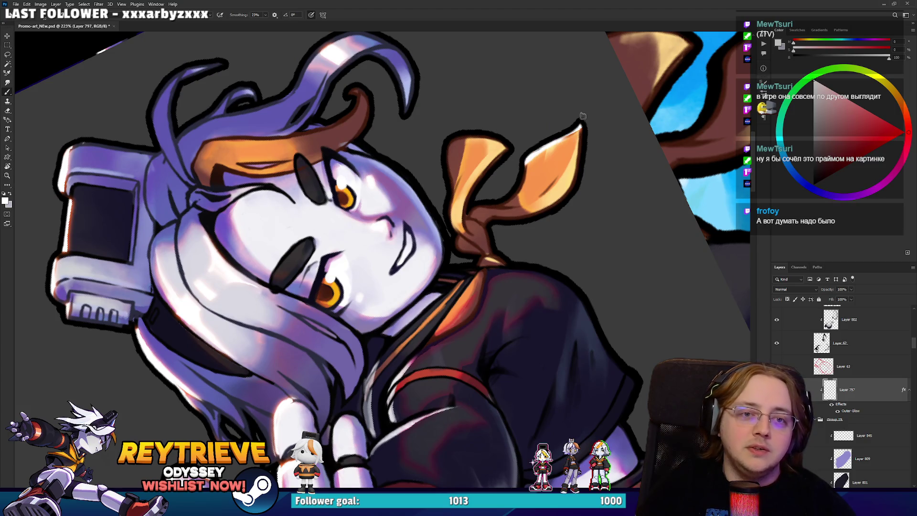
{"action": "mouse_move", "coordinate": [558, 141]}
{"action": "left_mouse_down"}
{"action": "mouse_move", "coordinate": [525, 165]}
{"action": "mouse_move", "coordinate": [562, 147]}
{"action": "mouse_move", "coordinate": [550, 163]}
{"action": "left_mouse_up"}
{"action": "key", "text": "e"}
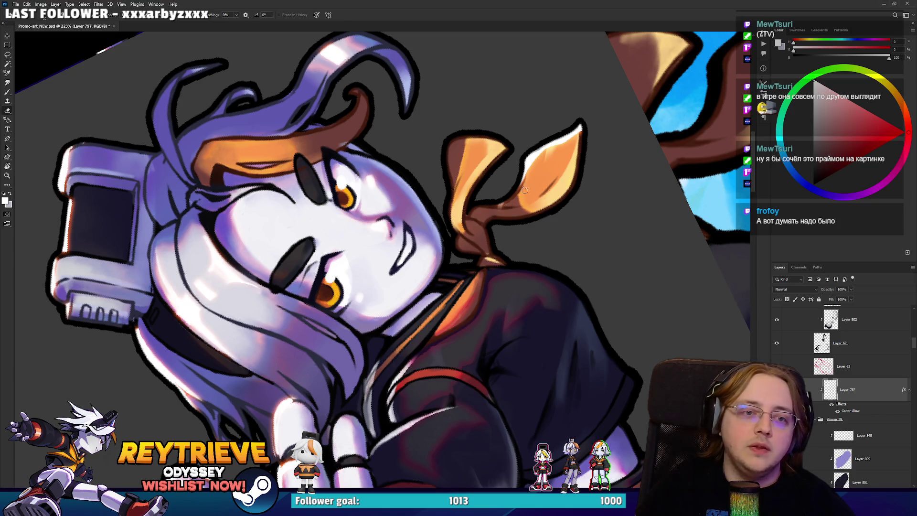
{"action": "key", "text": "b"}
{"action": "left_click_drag", "start_coordinate": [466, 136], "coordinate": [498, 142]}
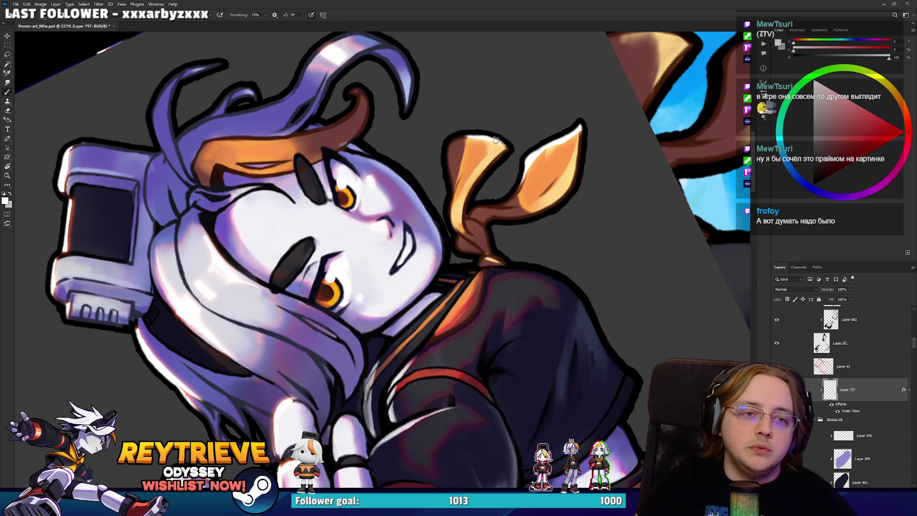
{"action": "key", "text": "e"}
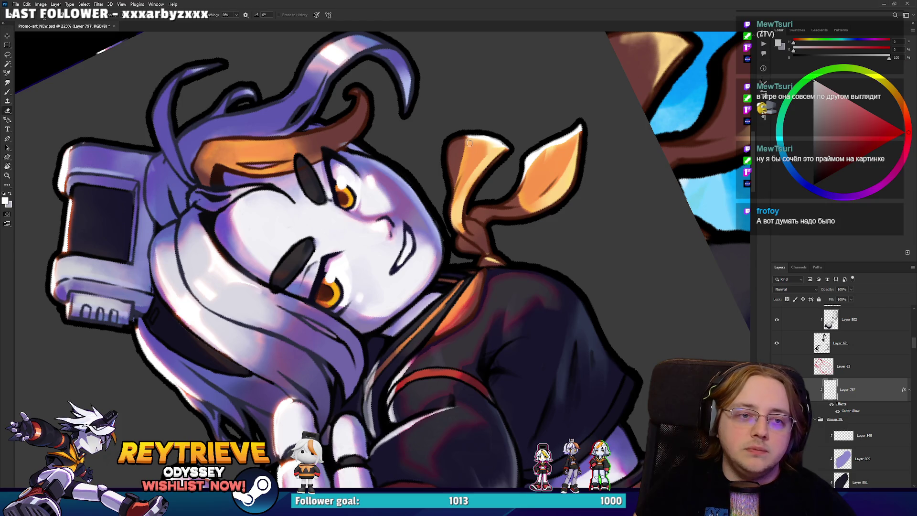
Erase the stray and old highlights on the orange ribbon.
{"action": "scroll", "coordinate": [487, 153], "scroll_direction": "down", "scroll_amount": 5}
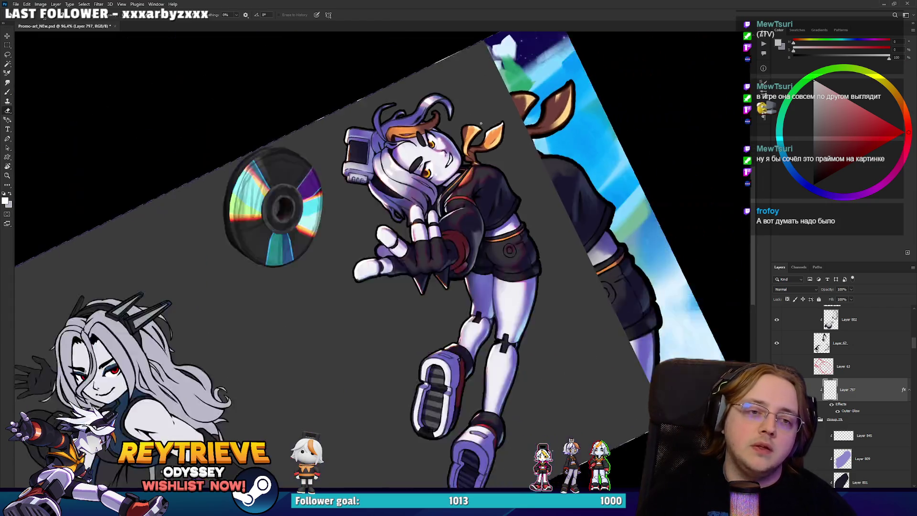
{"action": "scroll", "coordinate": [497, 150], "scroll_direction": "up", "scroll_amount": 3}
{"action": "scroll", "coordinate": [497, 150], "scroll_direction": "up", "scroll_amount": 3}
{"action": "left_click_drag", "start_coordinate": [491, 139], "coordinate": [506, 167]}
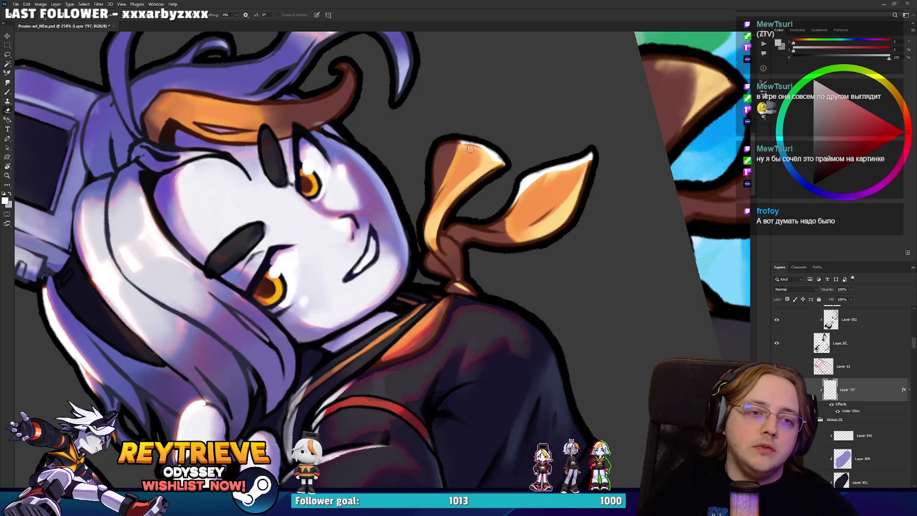
{"action": "mouse_move", "coordinate": [471, 136]}
{"action": "left_mouse_down"}
{"action": "mouse_move", "coordinate": [522, 191]}
{"action": "mouse_move", "coordinate": [588, 156]}
{"action": "left_mouse_up"}
{"action": "mouse_move", "coordinate": [515, 199]}
{"action": "left_mouse_down"}
{"action": "mouse_move", "coordinate": [507, 218]}
{"action": "mouse_move", "coordinate": [525, 175]}
{"action": "left_mouse_up"}
Paint a white rim highlight up the ribbon's left edge.
{"action": "key", "text": "b"}
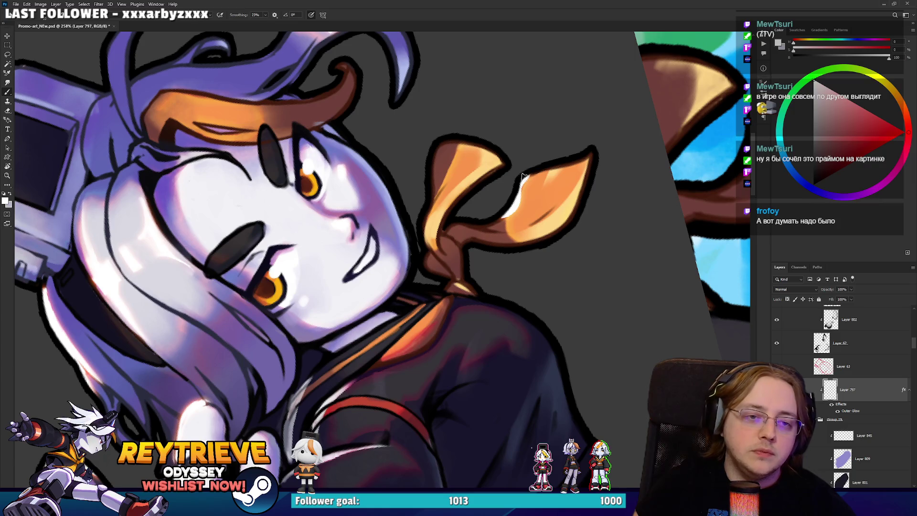
{"action": "scroll", "coordinate": [525, 182], "scroll_direction": "left", "scroll_amount": 3}
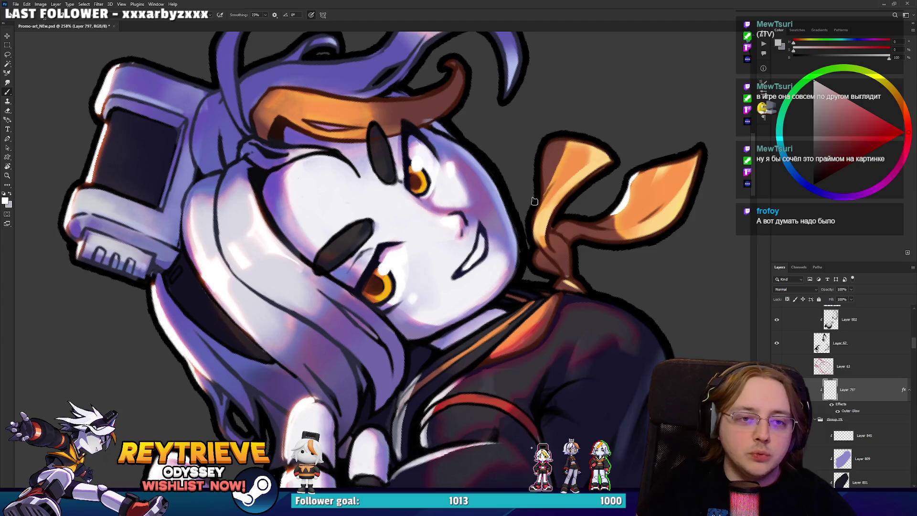
{"action": "mouse_move", "coordinate": [538, 183]}
{"action": "left_mouse_down"}
{"action": "mouse_move", "coordinate": [548, 130]}
{"action": "mouse_move", "coordinate": [549, 167]}
{"action": "mouse_move", "coordinate": [553, 140]}
{"action": "left_mouse_up"}
{"action": "key", "text": "e"}
{"action": "scroll", "coordinate": [570, 133], "scroll_direction": "down", "scroll_amount": 10}
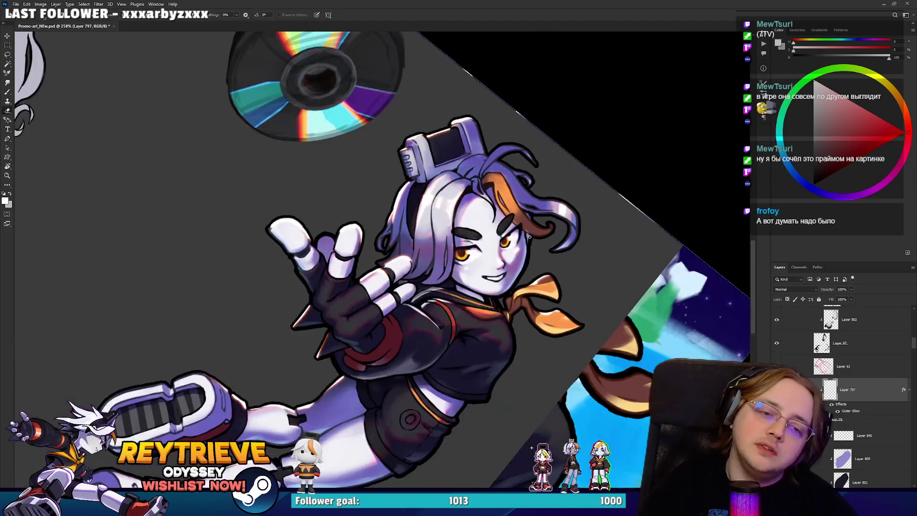
Rotate the view so the headpiece sits level and paint a light highlight on it.
{"action": "scroll", "coordinate": [364, 199], "scroll_direction": "up", "scroll_amount": 8}
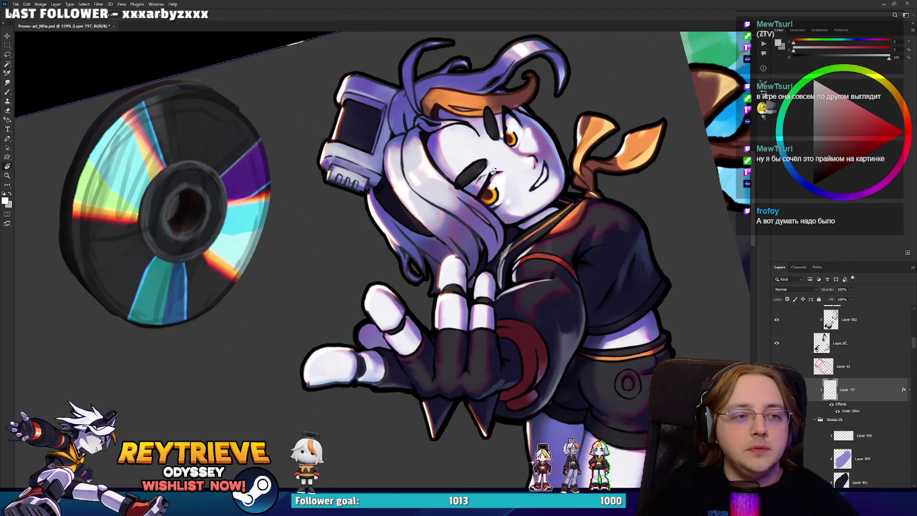
{"action": "scroll", "coordinate": [365, 198], "scroll_direction": "up", "scroll_amount": 6}
{"action": "scroll", "coordinate": [473, 181], "scroll_direction": "up", "scroll_amount": 3}
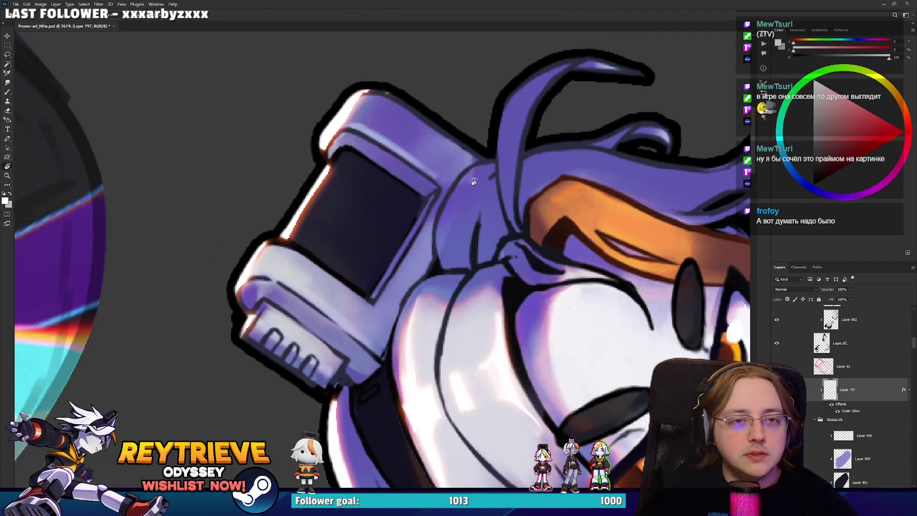
{"action": "left_click_drag", "start_coordinate": [664, 216], "coordinate": [534, 144]}
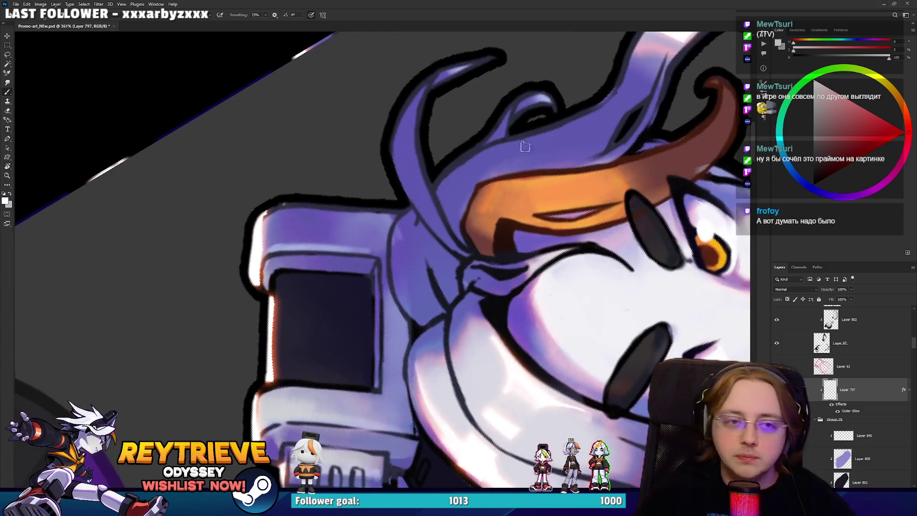
{"action": "mouse_move", "coordinate": [525, 88]}
{"action": "left_mouse_down"}
{"action": "mouse_move", "coordinate": [494, 134]}
{"action": "mouse_move", "coordinate": [590, 242]}
{"action": "mouse_move", "coordinate": [504, 318]}
{"action": "left_mouse_up"}
{"action": "scroll", "coordinate": [509, 148], "scroll_direction": "down", "scroll_amount": 8}
{"action": "key", "text": "e"}
{"action": "key", "text": "r"}
{"action": "scroll", "coordinate": [504, 319], "scroll_direction": "up", "scroll_amount": 3}
{"action": "key", "text": "b"}
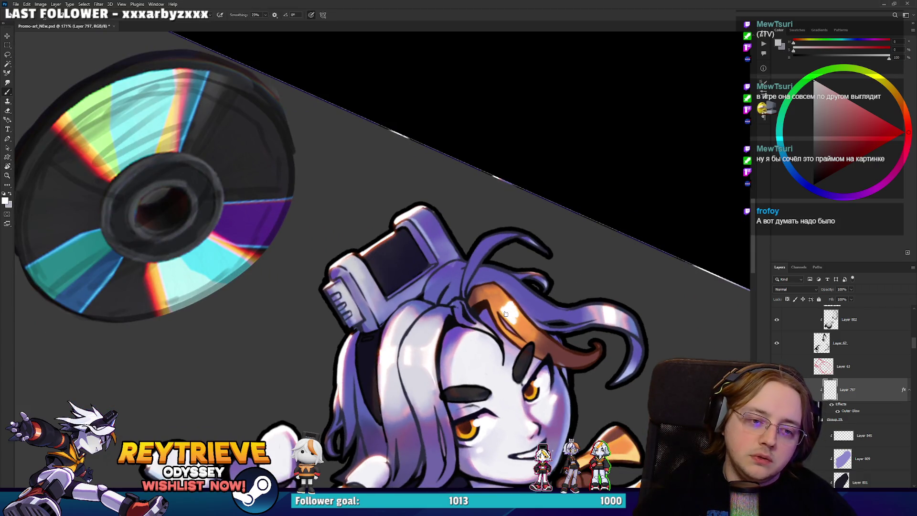
Rotate the view back to level and fit the whole canvas on screen.
{"action": "key", "text": "e"}
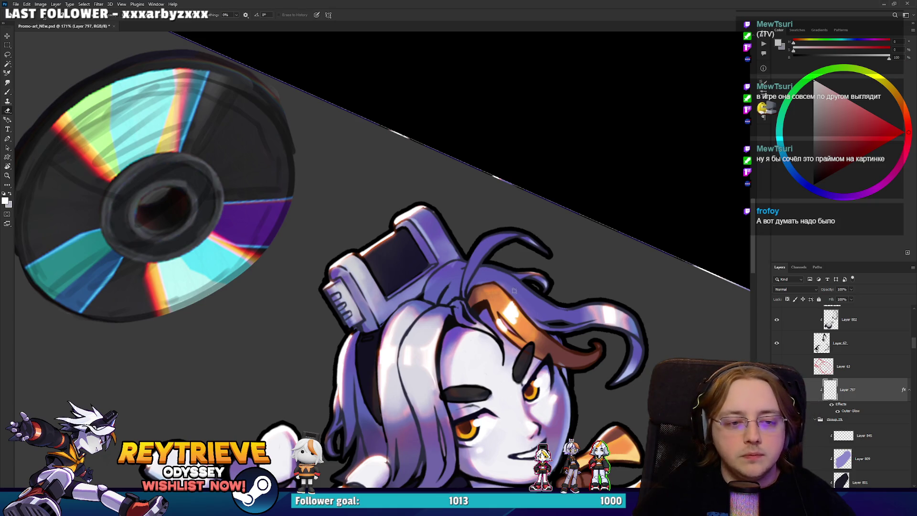
{"action": "key", "text": "r"}
{"action": "left_click_drag", "start_coordinate": [560, 293], "coordinate": [513, 196]}
{"action": "key", "text": "b"}
{"action": "key", "text": "e"}
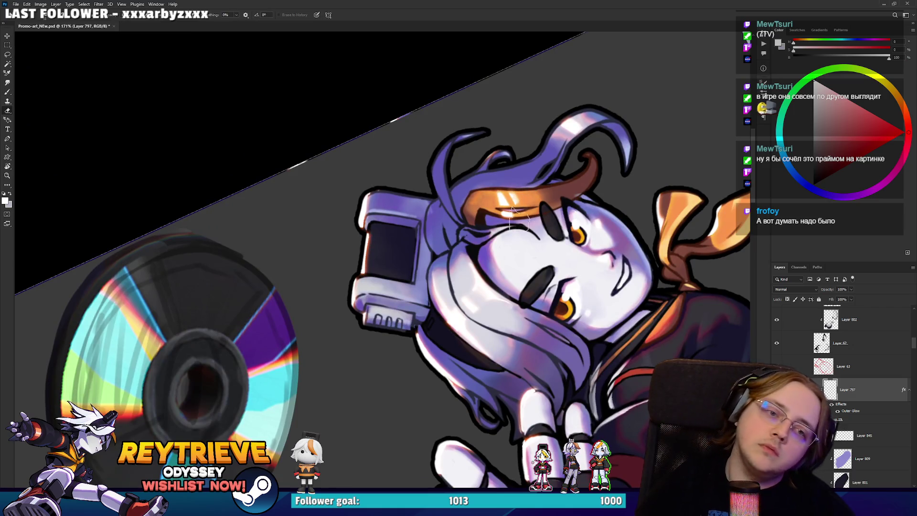
{"action": "key", "text": "ctrl+0"}
{"action": "key", "text": "r"}
{"action": "left_click_drag", "start_coordinate": [568, 132], "coordinate": [572, 229]}
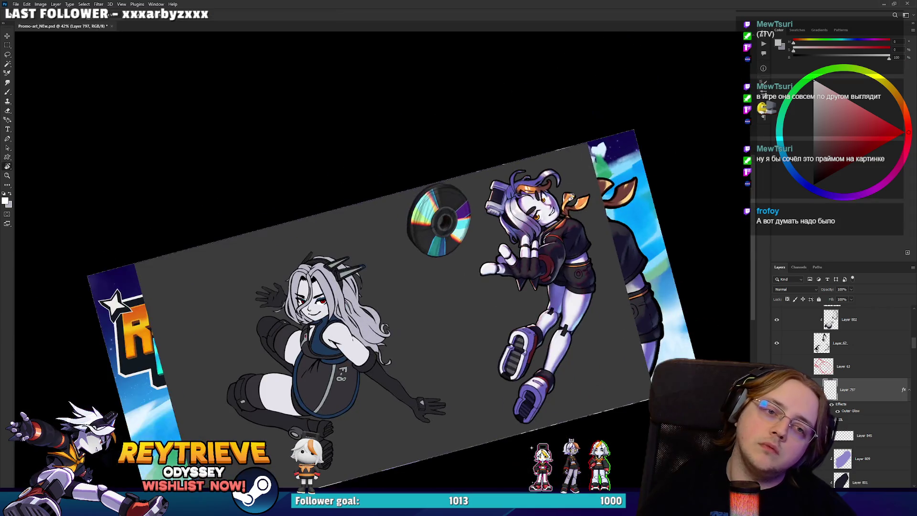
{"action": "scroll", "coordinate": [536, 238], "scroll_direction": "up", "scroll_amount": 5}
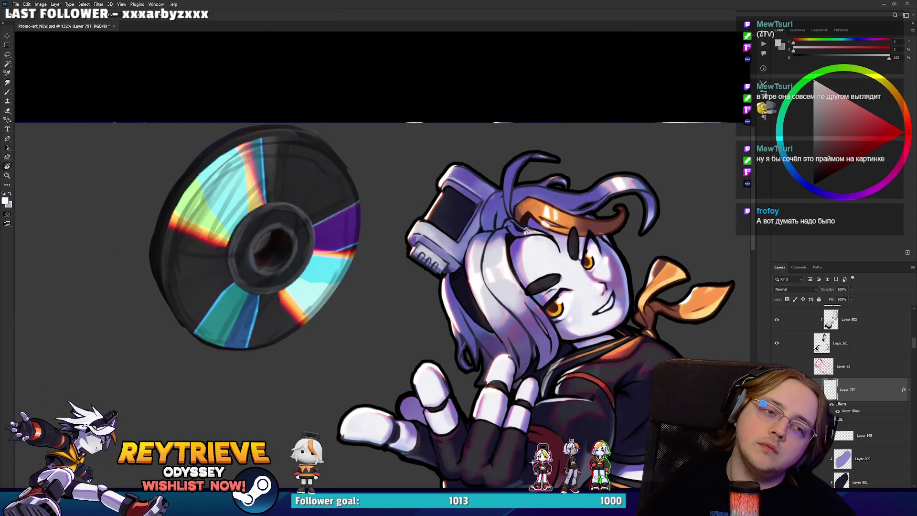
{"action": "scroll", "coordinate": [449, 222], "scroll_direction": "up", "scroll_amount": 4}
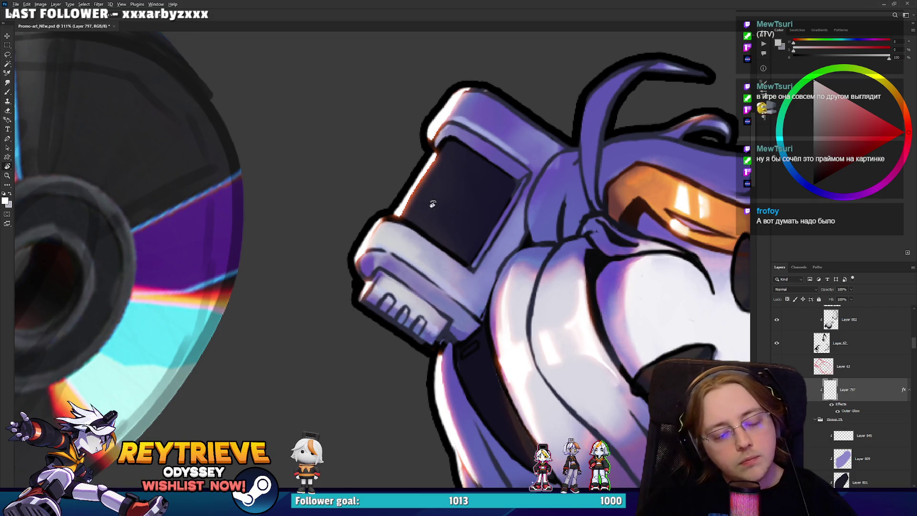
{"action": "key", "text": "ctrl+0"}
{"action": "scroll", "coordinate": [485, 274], "scroll_direction": "up", "scroll_amount": 4}
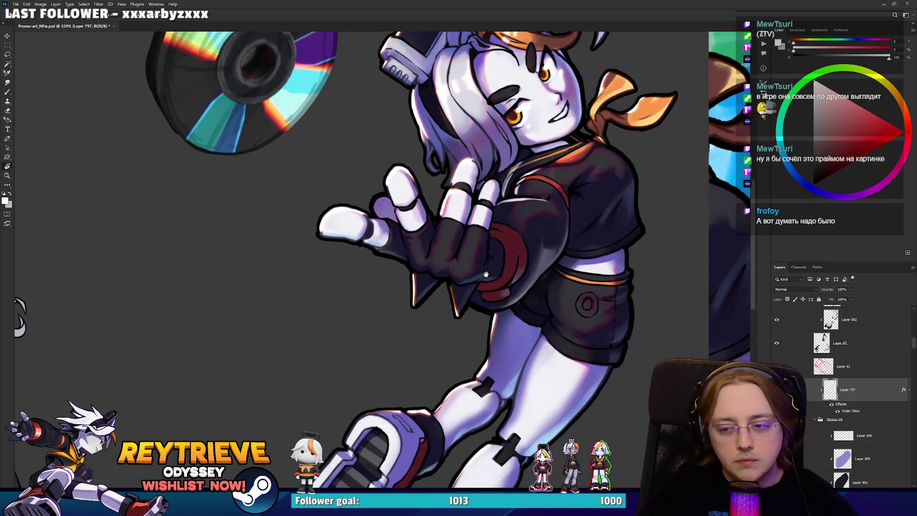
{"action": "scroll", "coordinate": [486, 274], "scroll_direction": "down", "scroll_amount": 4}
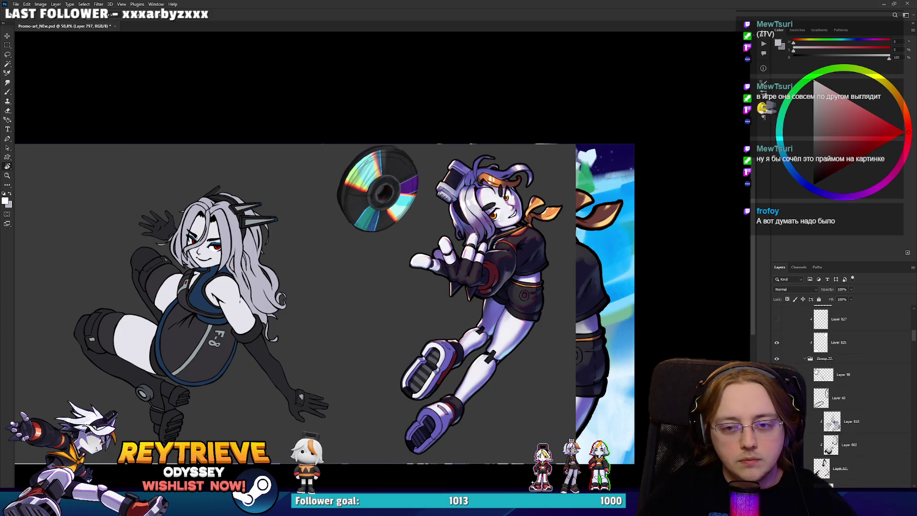
Select the Ray_High copy 5 layer and toggle its visibility to compare.
{"action": "scroll", "coordinate": [818, 370], "scroll_direction": "up", "scroll_amount": 2}
{"action": "scroll", "coordinate": [821, 368], "scroll_direction": "up", "scroll_amount": 4}
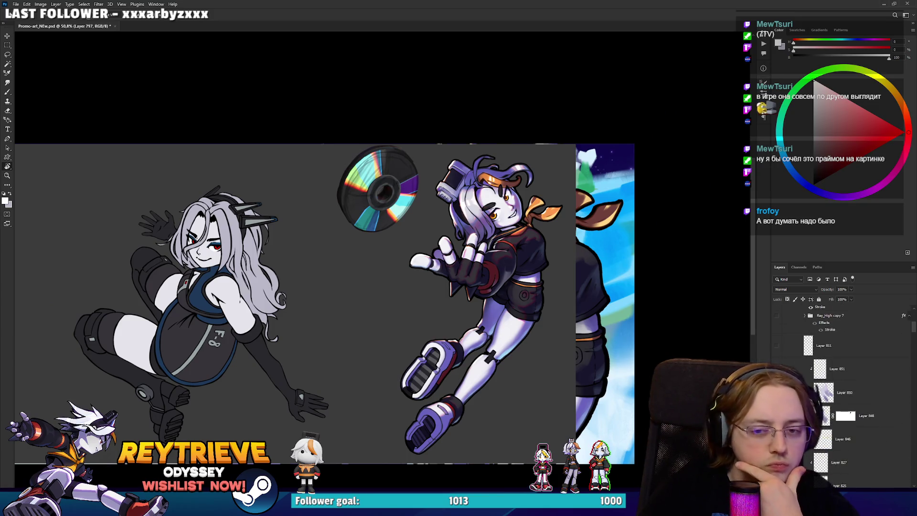
{"action": "scroll", "coordinate": [791, 364], "scroll_direction": "up", "scroll_amount": 3}
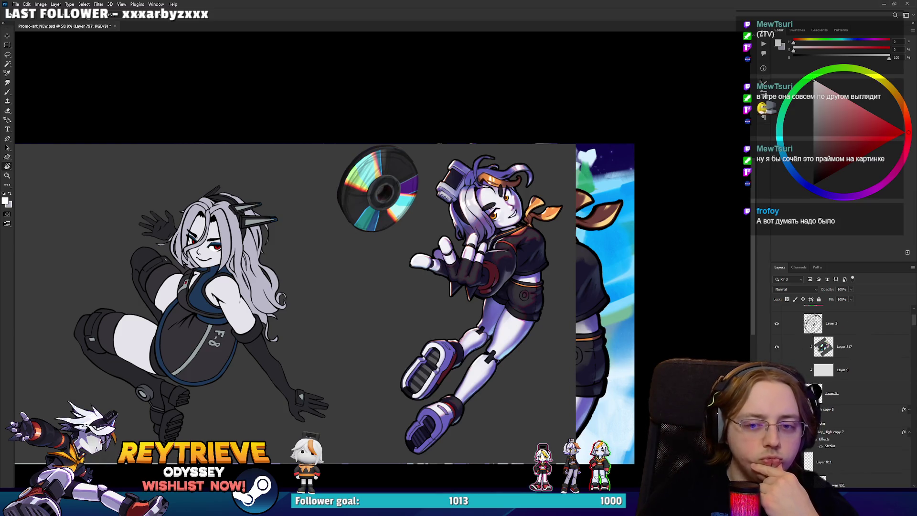
{"action": "scroll", "coordinate": [821, 368], "scroll_direction": "up", "scroll_amount": 3}
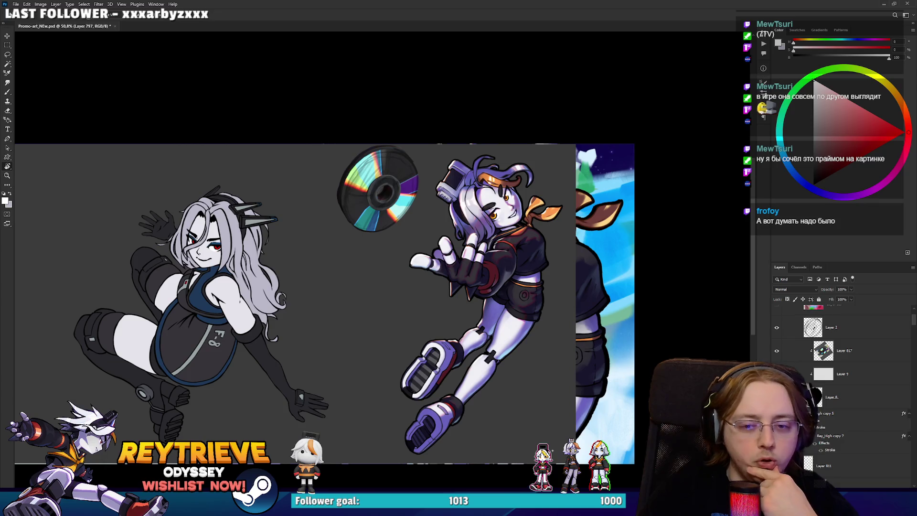
{"action": "left_click", "coordinate": [860, 413]}
{"action": "left_click", "coordinate": [777, 413]}
{"action": "left_click", "coordinate": [776, 414]}
{"action": "left_click", "coordinate": [776, 413]}
{"action": "left_click", "coordinate": [776, 413]}
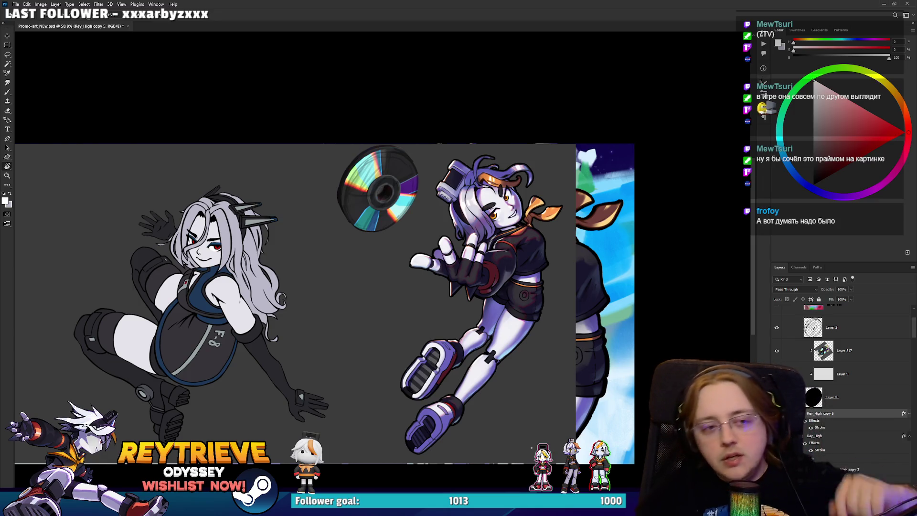
{"action": "left_click", "coordinate": [777, 413]}
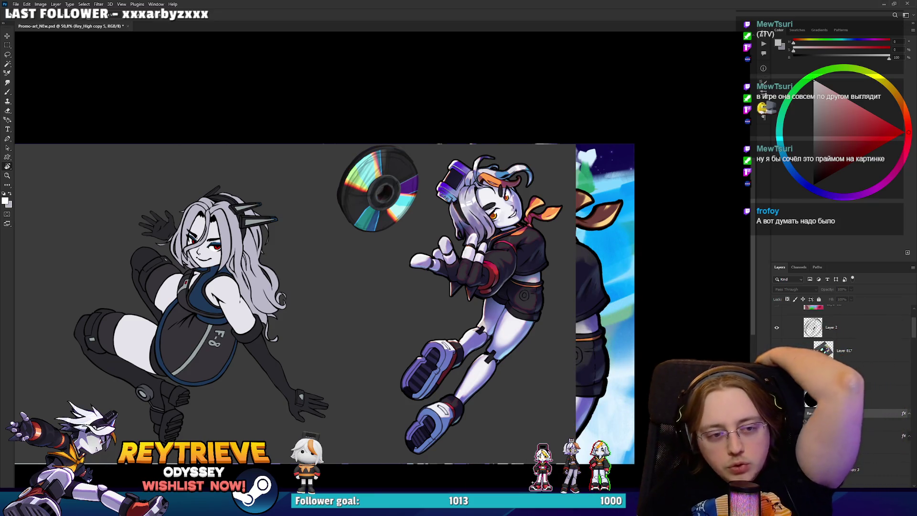
Toggle the right girl's purple rim shading on and off, ending with it visible.
{"action": "left_click", "coordinate": [810, 421]}
{"action": "left_click", "coordinate": [810, 420]}
{"action": "left_click", "coordinate": [808, 404]}
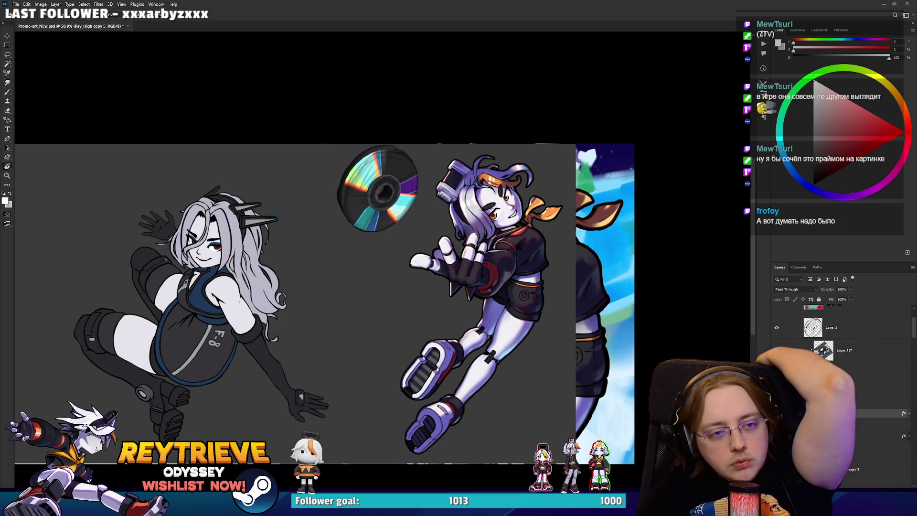
{"action": "left_click", "coordinate": [809, 402]}
{"action": "left_click", "coordinate": [811, 420]}
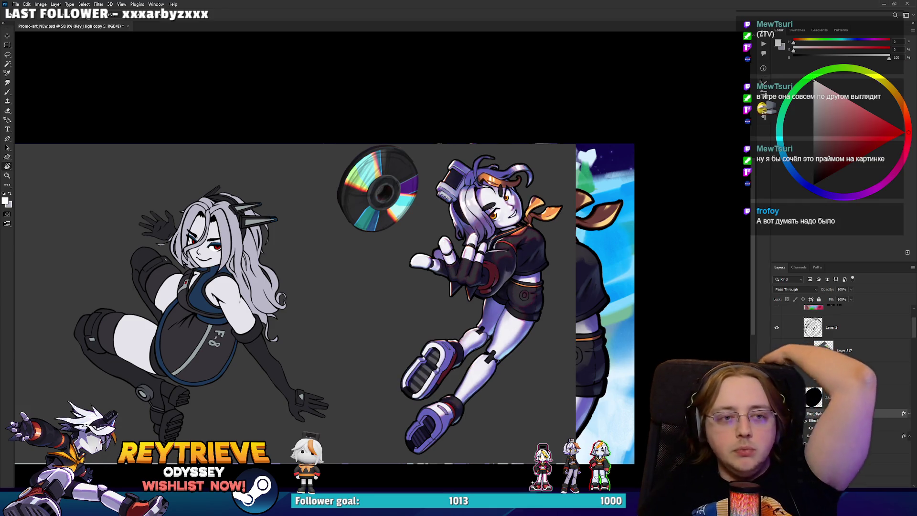
{"action": "left_click", "coordinate": [807, 404]}
{"action": "left_click", "coordinate": [807, 404]}
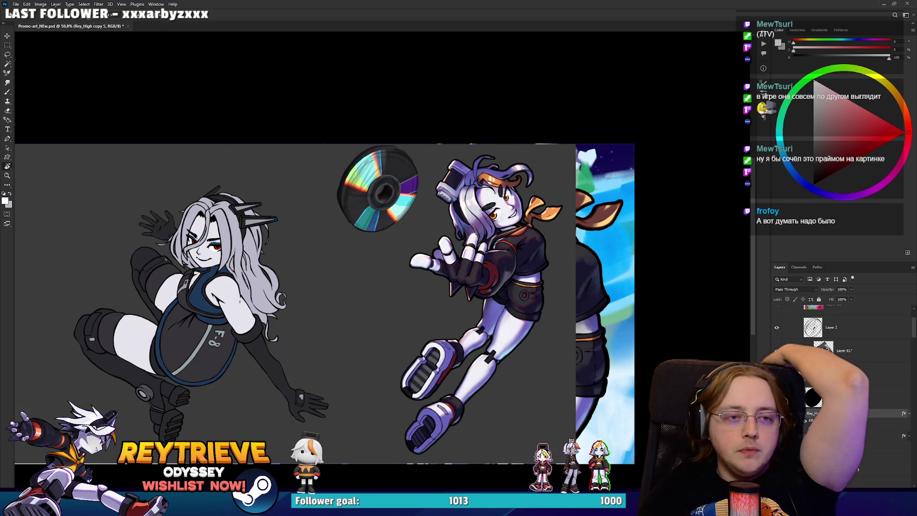
{"action": "left_click", "coordinate": [805, 420]}
{"action": "left_click", "coordinate": [805, 420]}
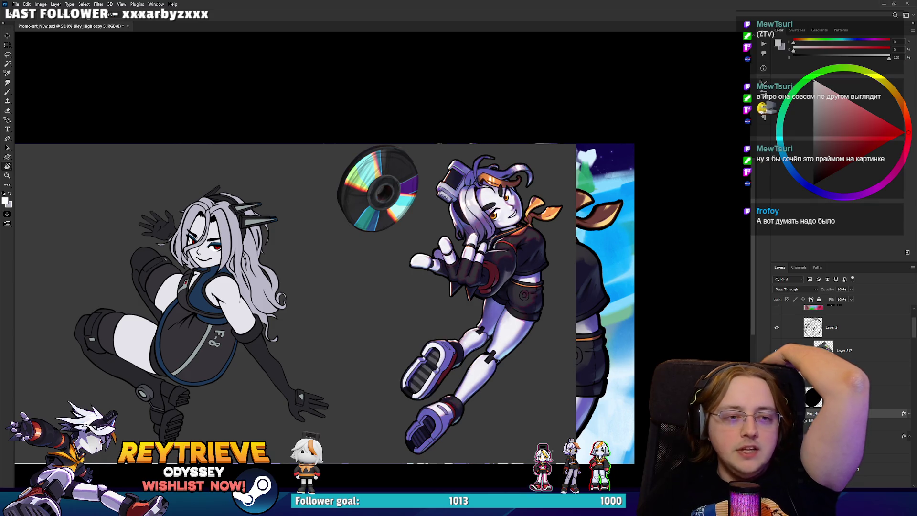
{"action": "left_click", "coordinate": [805, 420]}
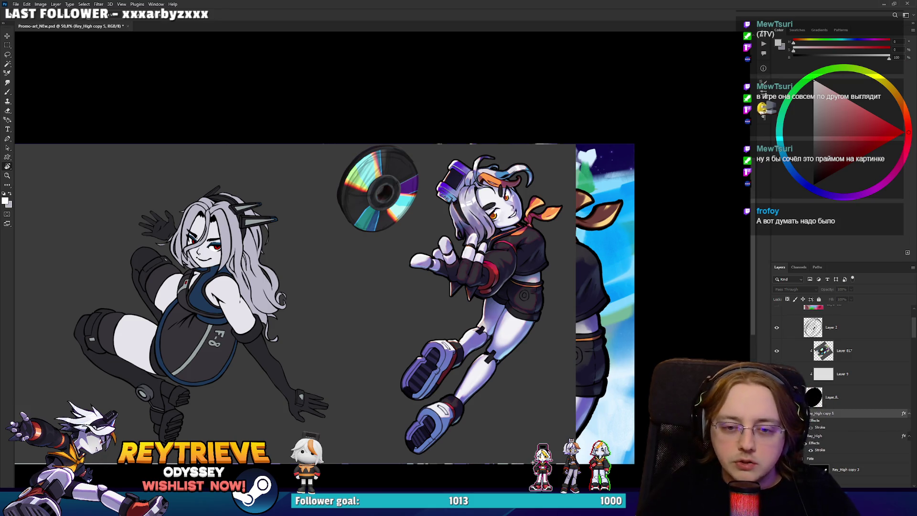
{"action": "key", "text": "ctrl+comma"}
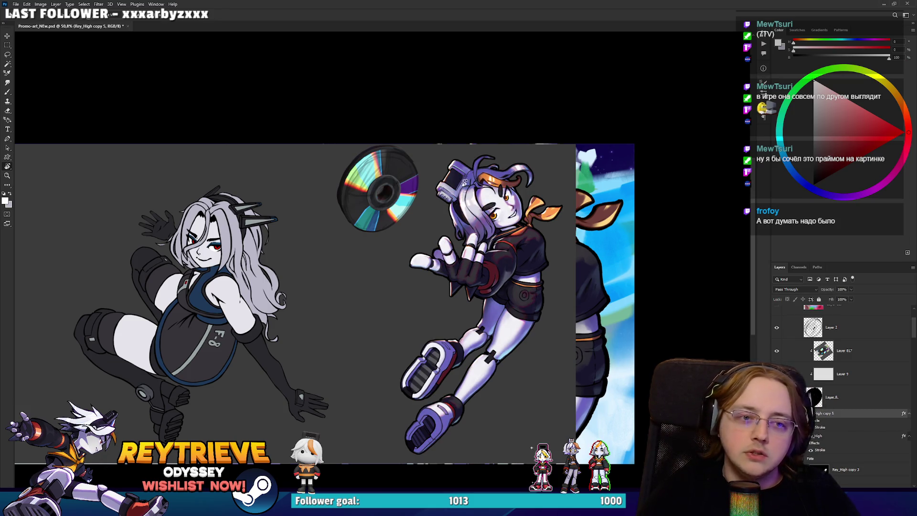
Duplicate Layer 796 copy 4 and target the new copy's layer mask.
{"action": "scroll", "coordinate": [843, 402], "scroll_direction": "down", "scroll_amount": 6}
{"action": "scroll", "coordinate": [843, 400], "scroll_direction": "down", "scroll_amount": 2}
{"action": "scroll", "coordinate": [845, 396], "scroll_direction": "down", "scroll_amount": 2}
{"action": "scroll", "coordinate": [846, 394], "scroll_direction": "down", "scroll_amount": 2}
{"action": "scroll", "coordinate": [848, 392], "scroll_direction": "down", "scroll_amount": 1}
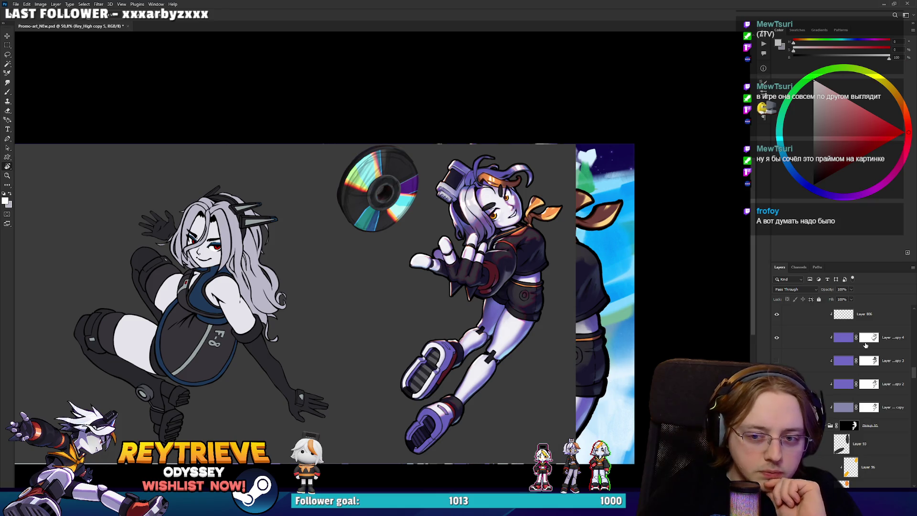
{"action": "left_click", "coordinate": [893, 340]}
{"action": "key", "text": "ctrl+j"}
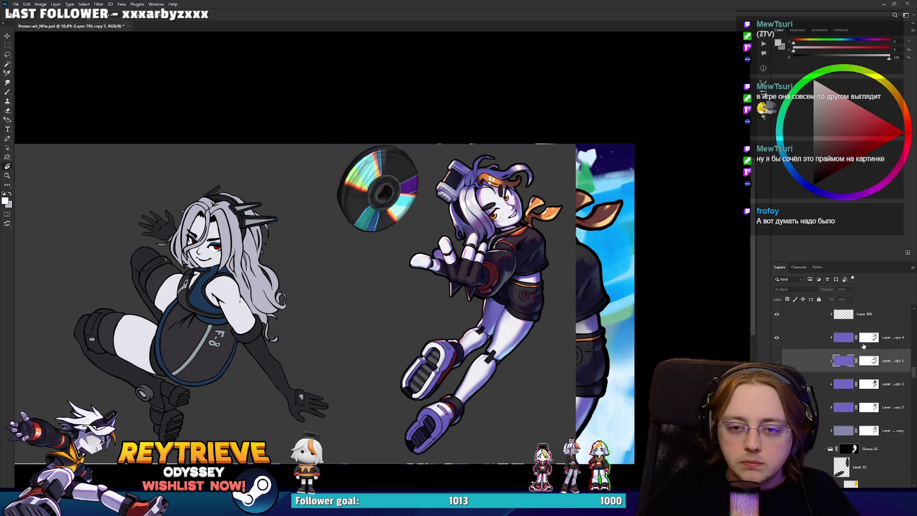
{"action": "left_click", "coordinate": [864, 337]}
{"action": "scroll", "coordinate": [445, 207], "scroll_direction": "up", "scroll_amount": 3}
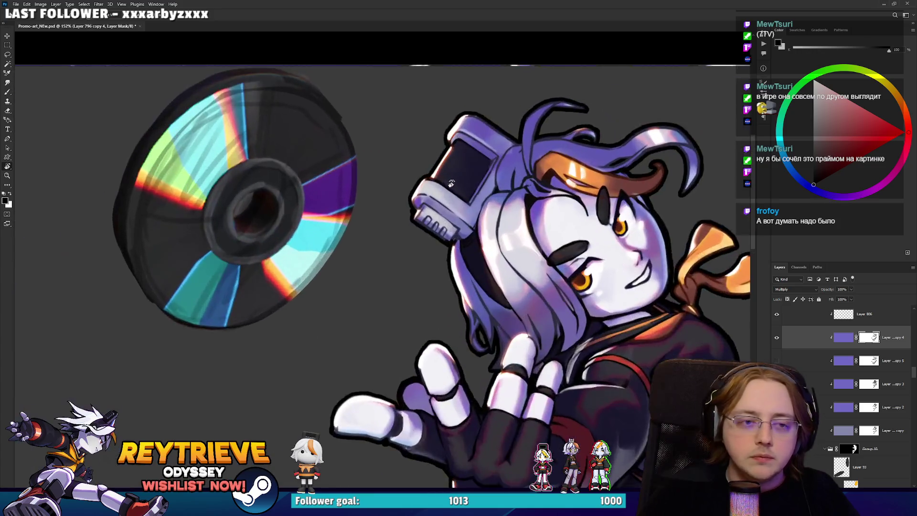